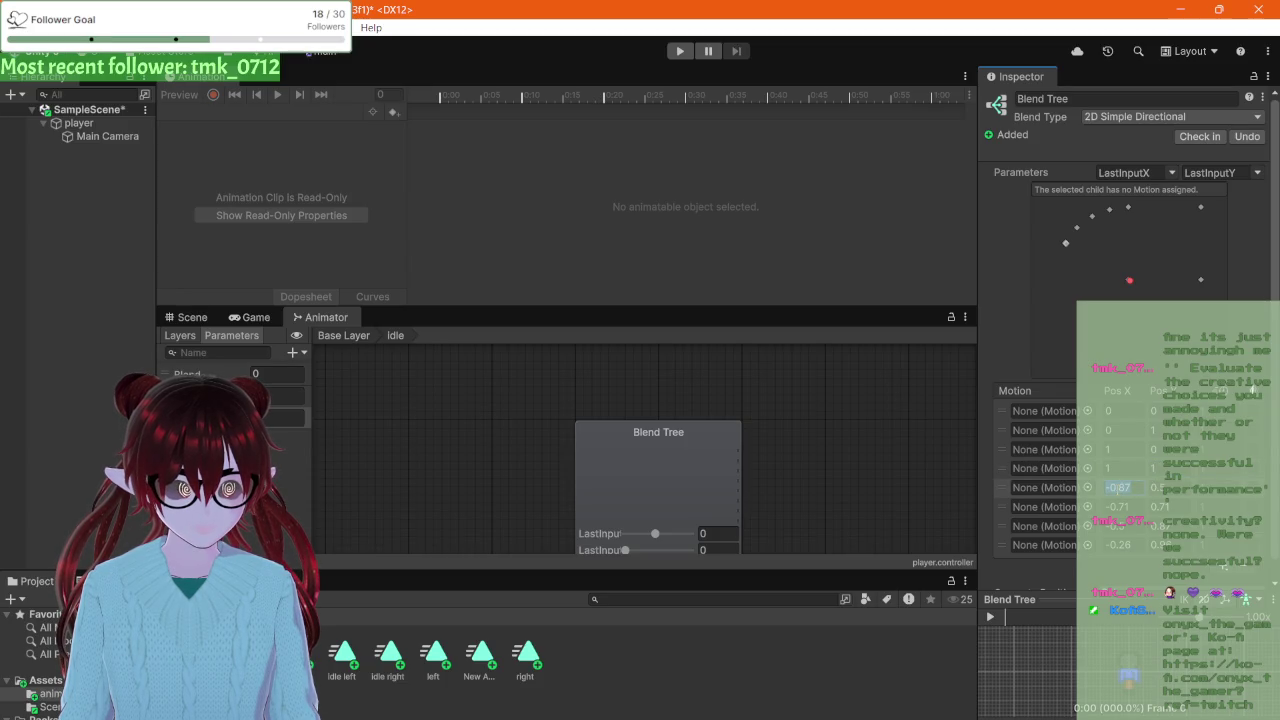
Step: Set the first motion's Pos Y to 1 in the blend tree Motion list
left_click(1108, 468)
left_click(1154, 468)
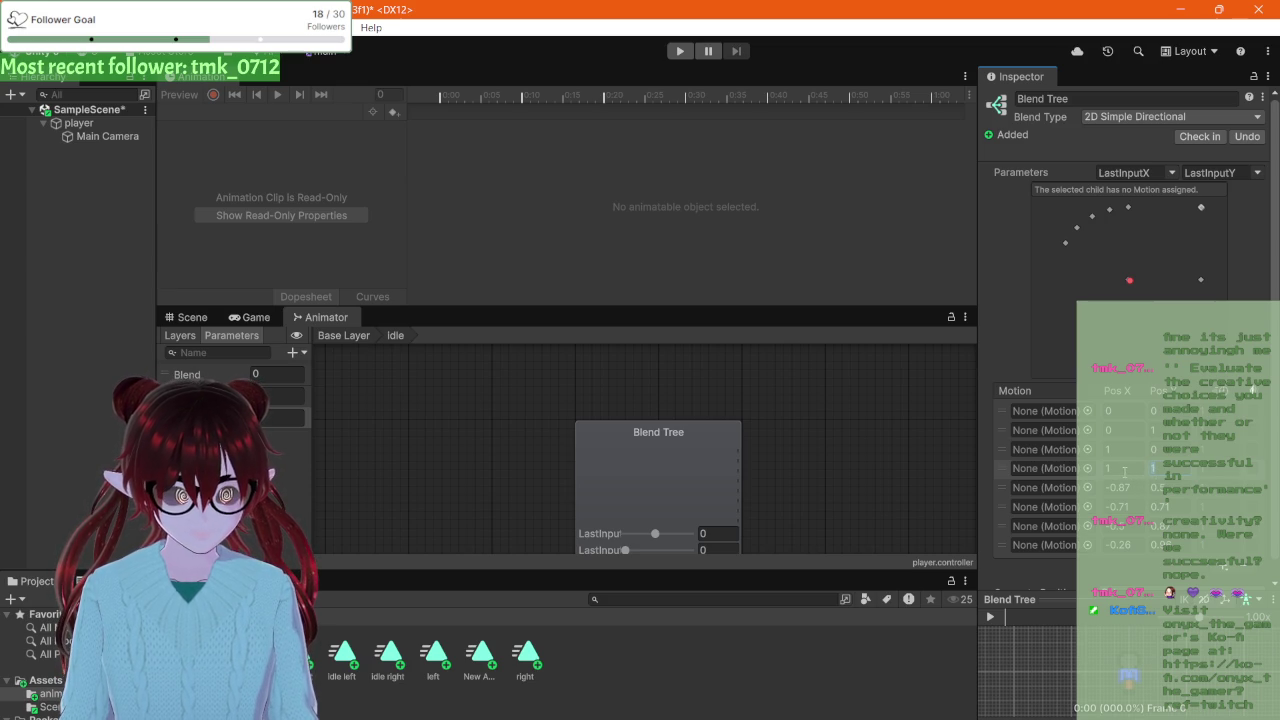
left_click(1129, 209)
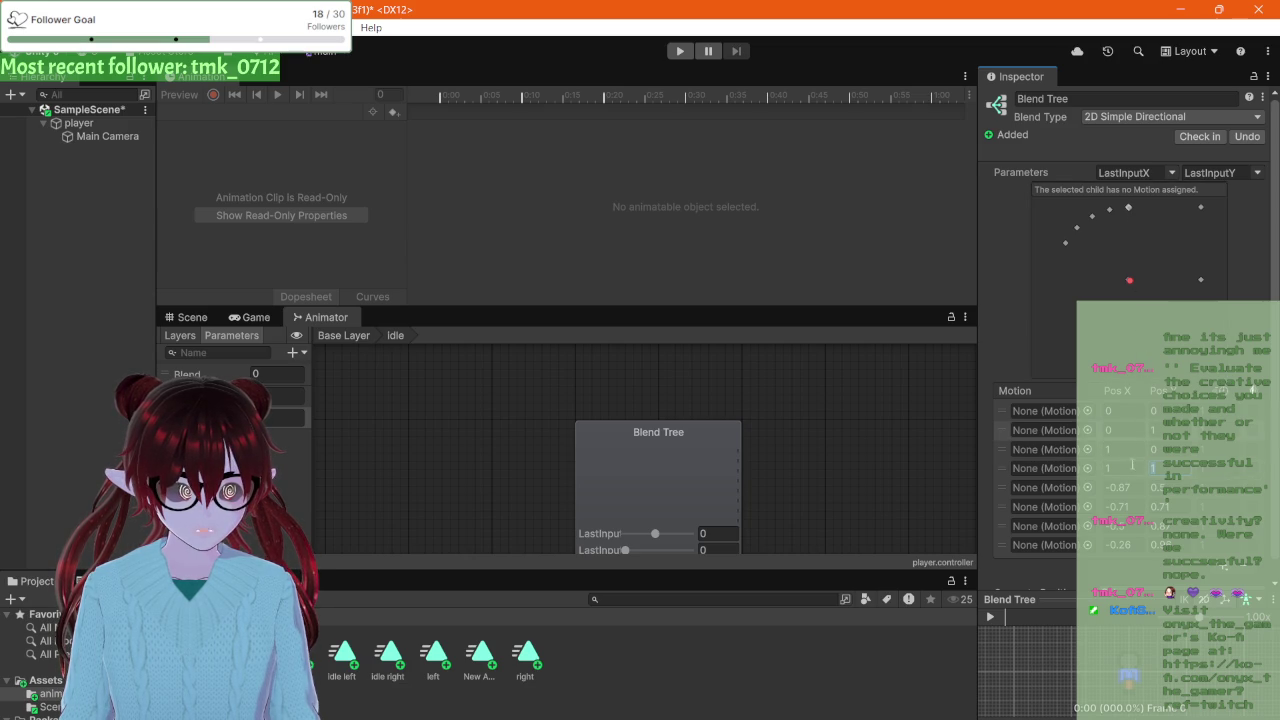
left_click(1127, 418)
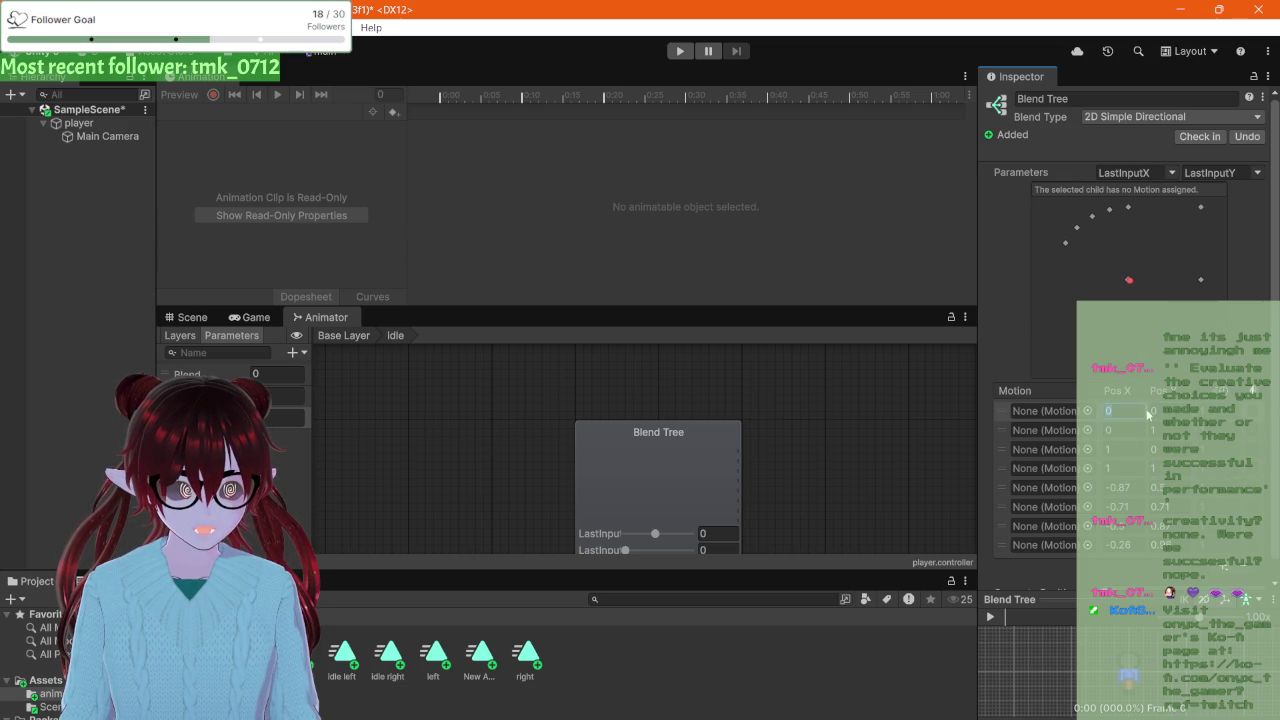
left_click(1149, 411)
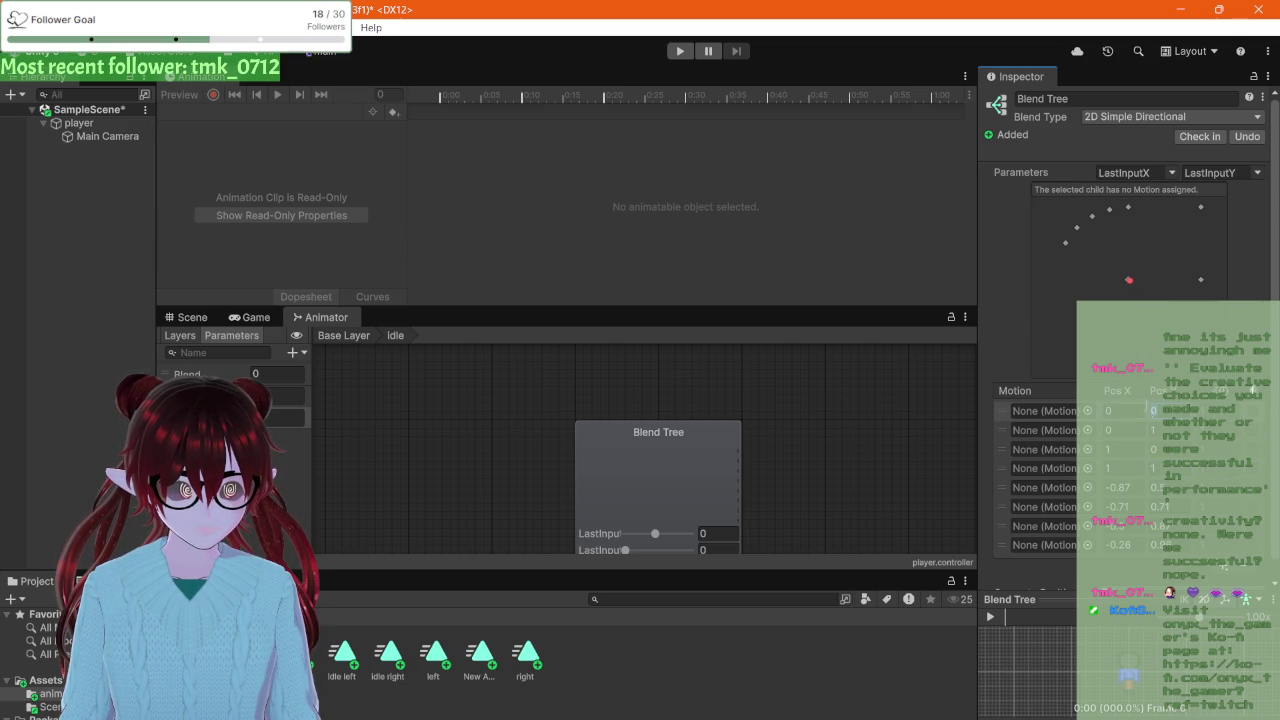
type("1")
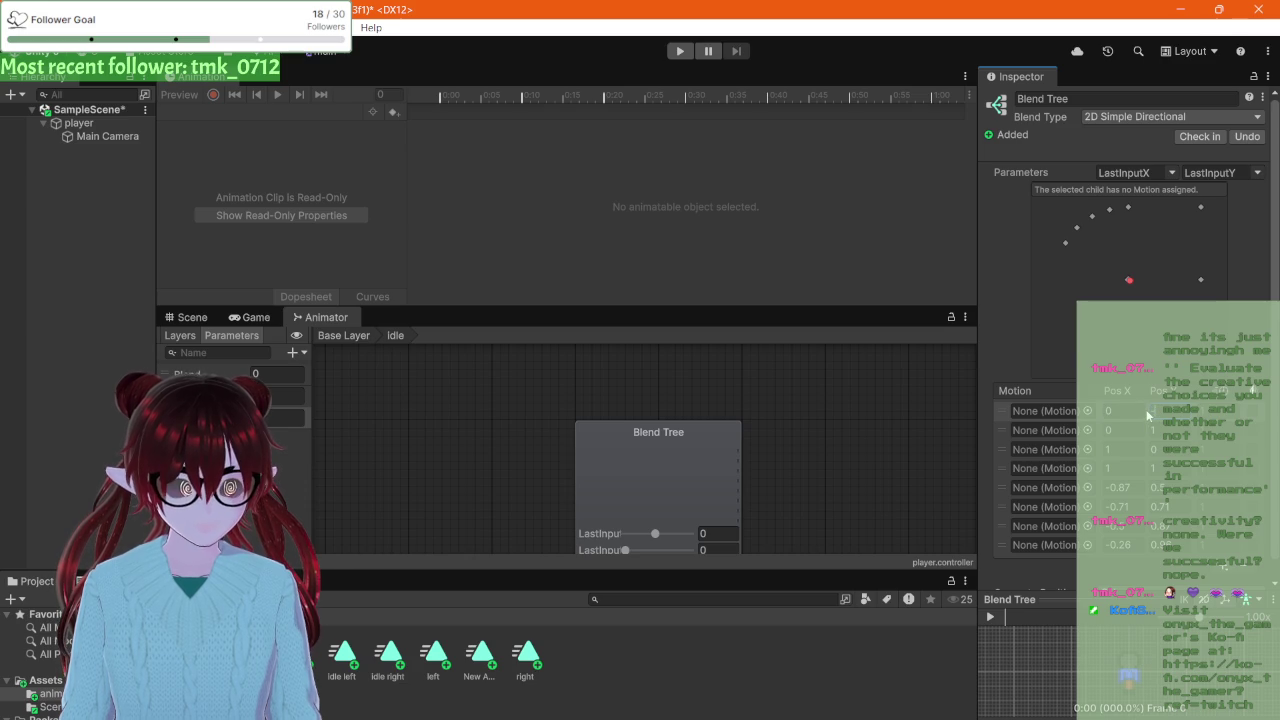
Step: Position the second motion at Pos X -1, Pos Y 0
left_click(1123, 430)
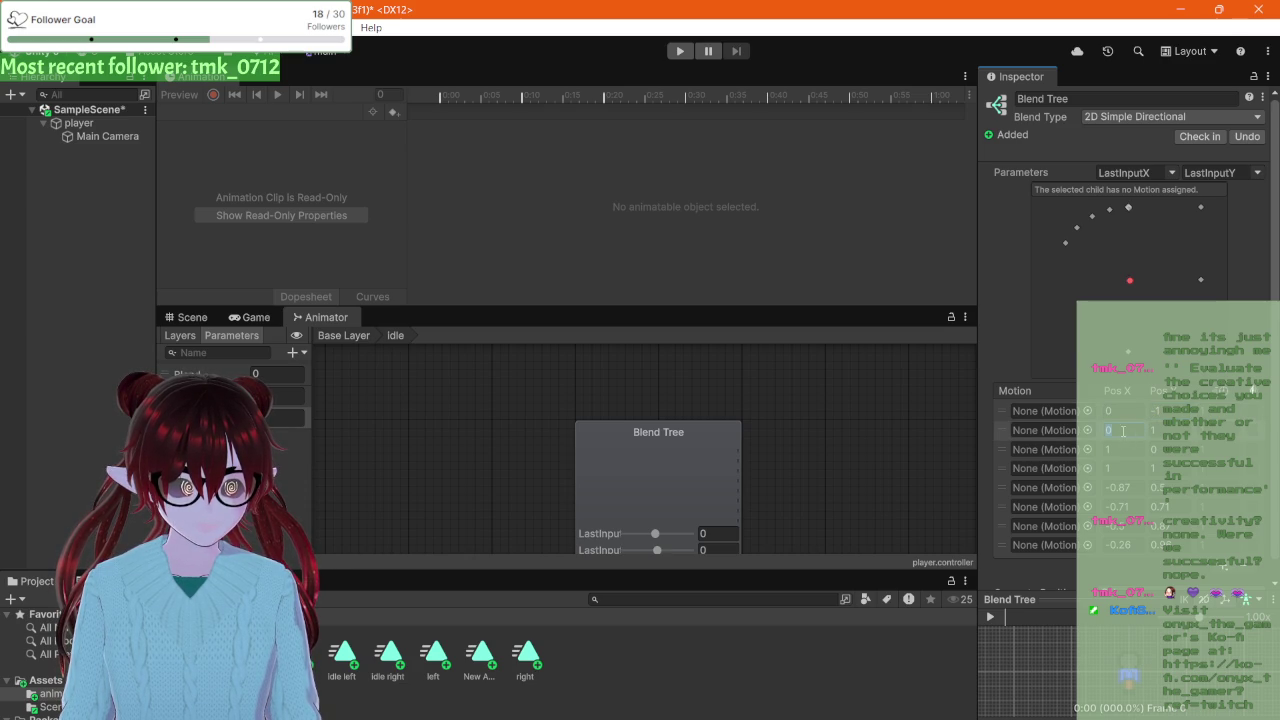
left_click(1133, 431)
type("1")
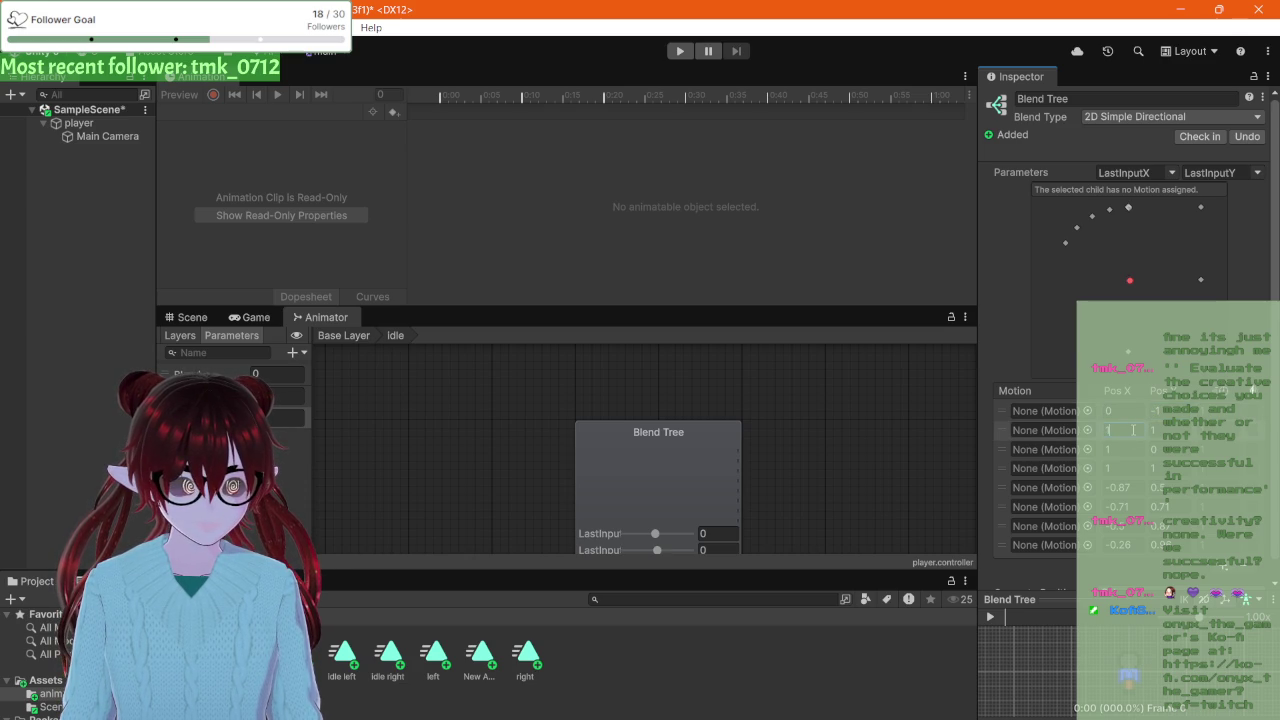
key("BackSpace")
type("-1")
left_click(1155, 430)
type("0")
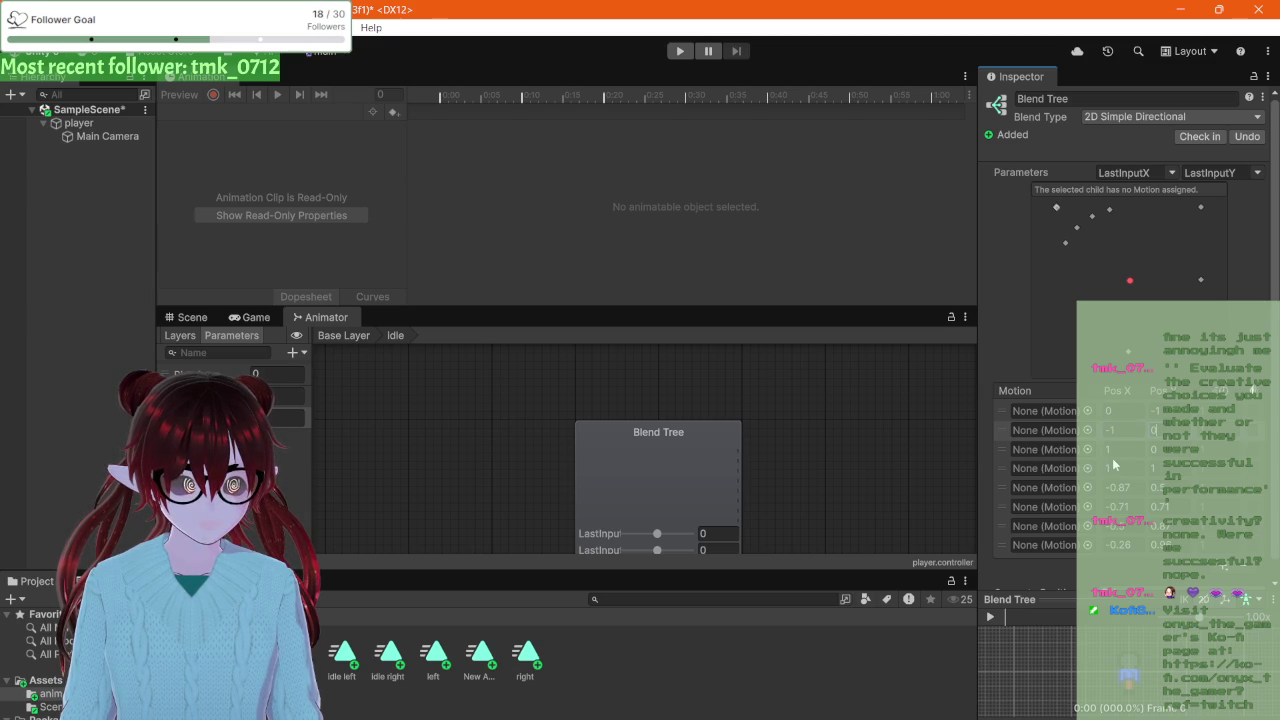
Step: Review the third, fourth and fifth motions' X and Y position fields
left_click(1123, 452)
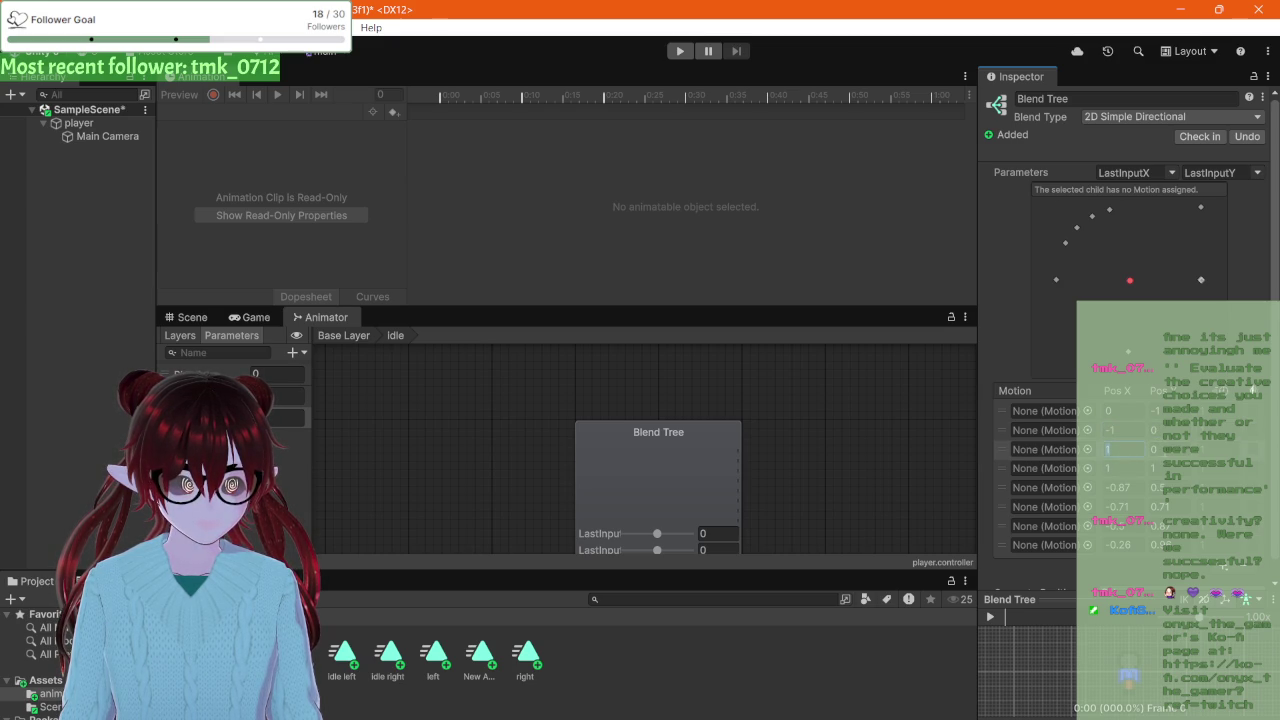
left_click(1137, 463)
left_click(1155, 466)
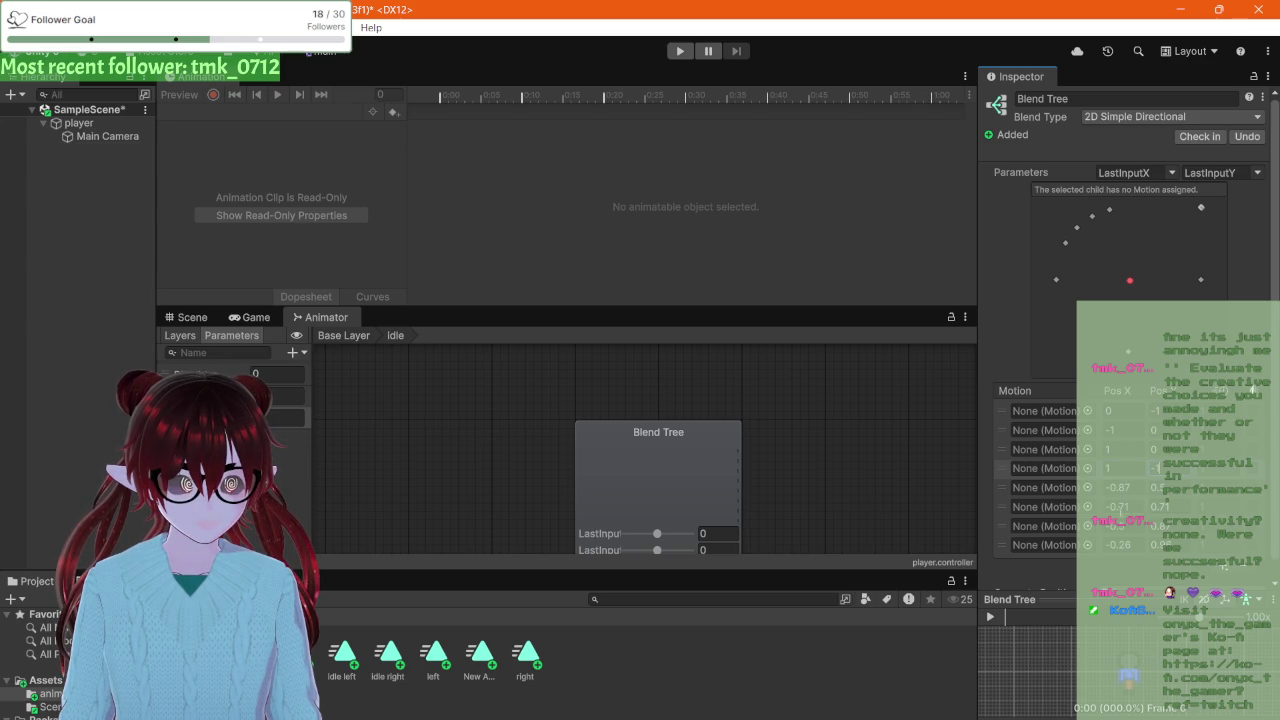
left_click(1120, 487)
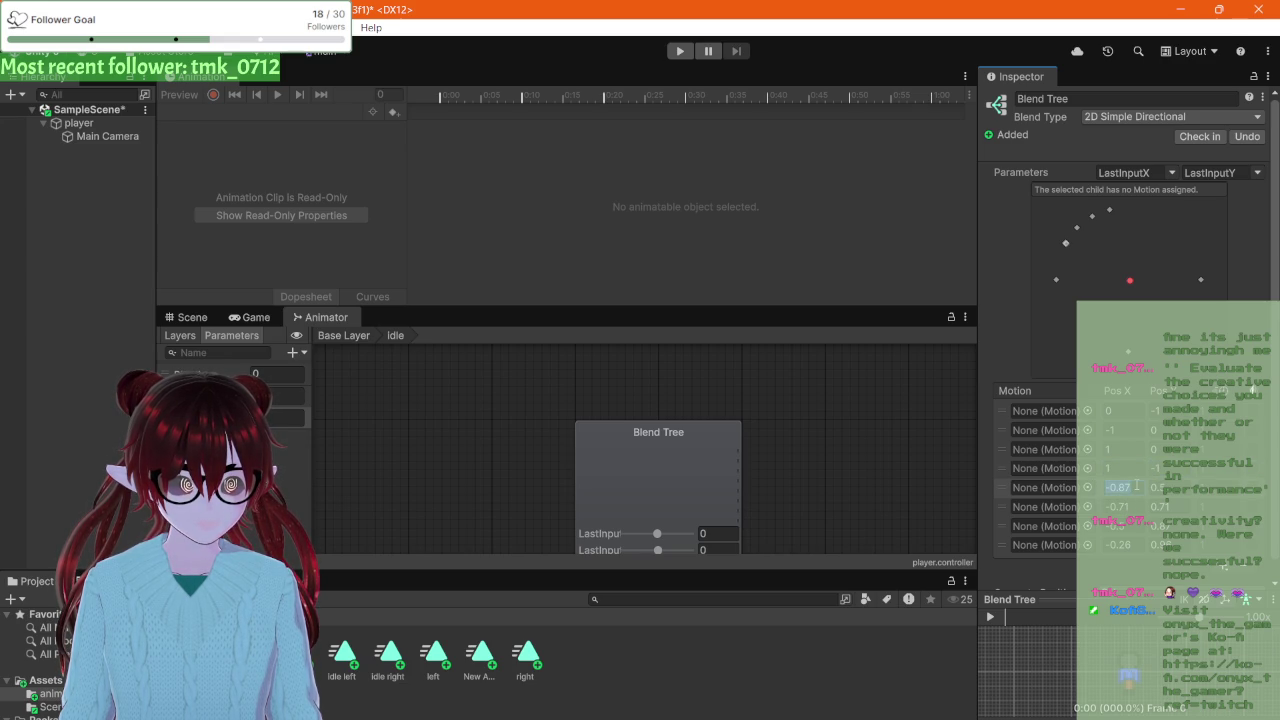
left_click(1155, 468)
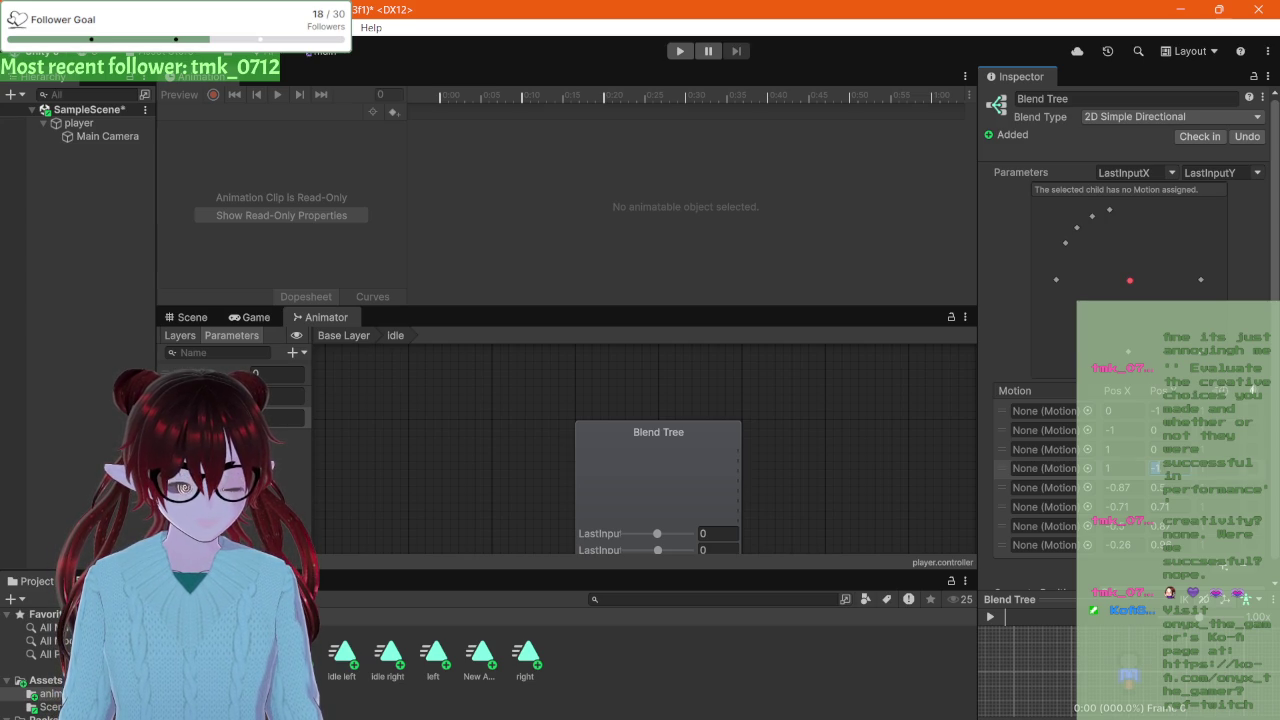
left_click(1122, 465)
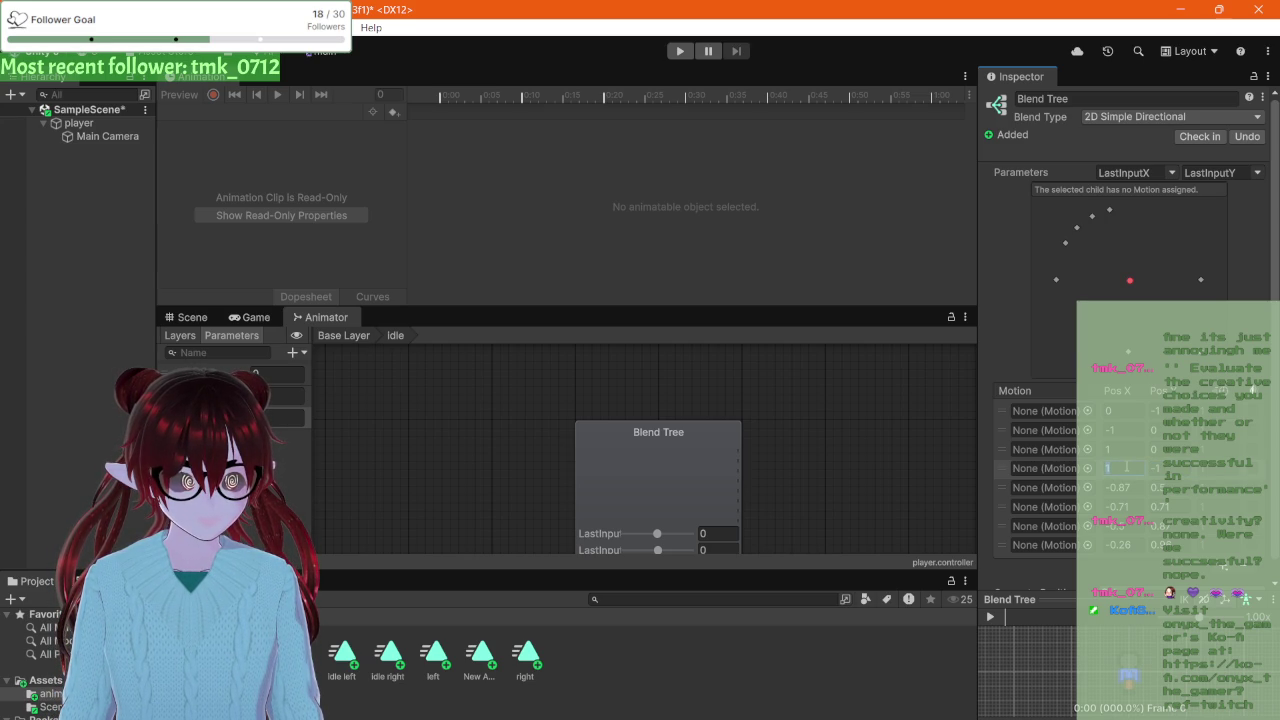
Step: Check the first, second and third motions' position values in the Motion list
left_click(1157, 411)
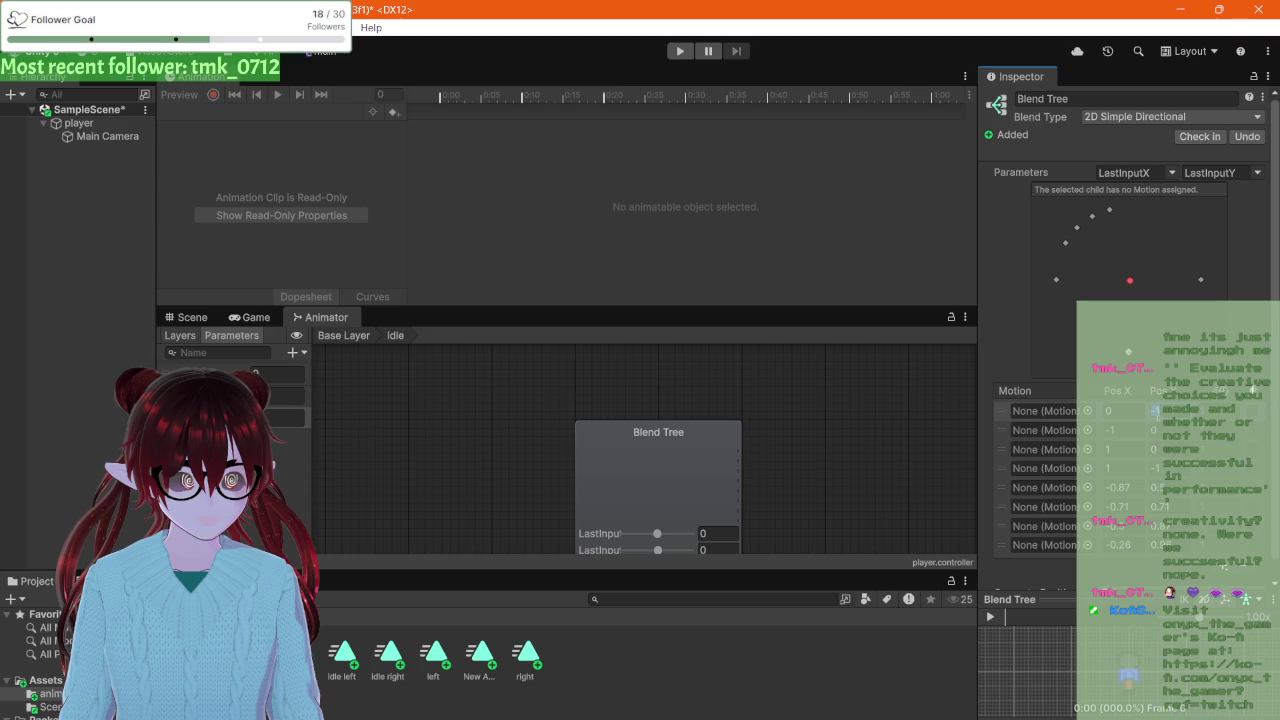
left_click(1155, 430)
left_click(1155, 449)
left_click(1155, 431)
left_click(1155, 411)
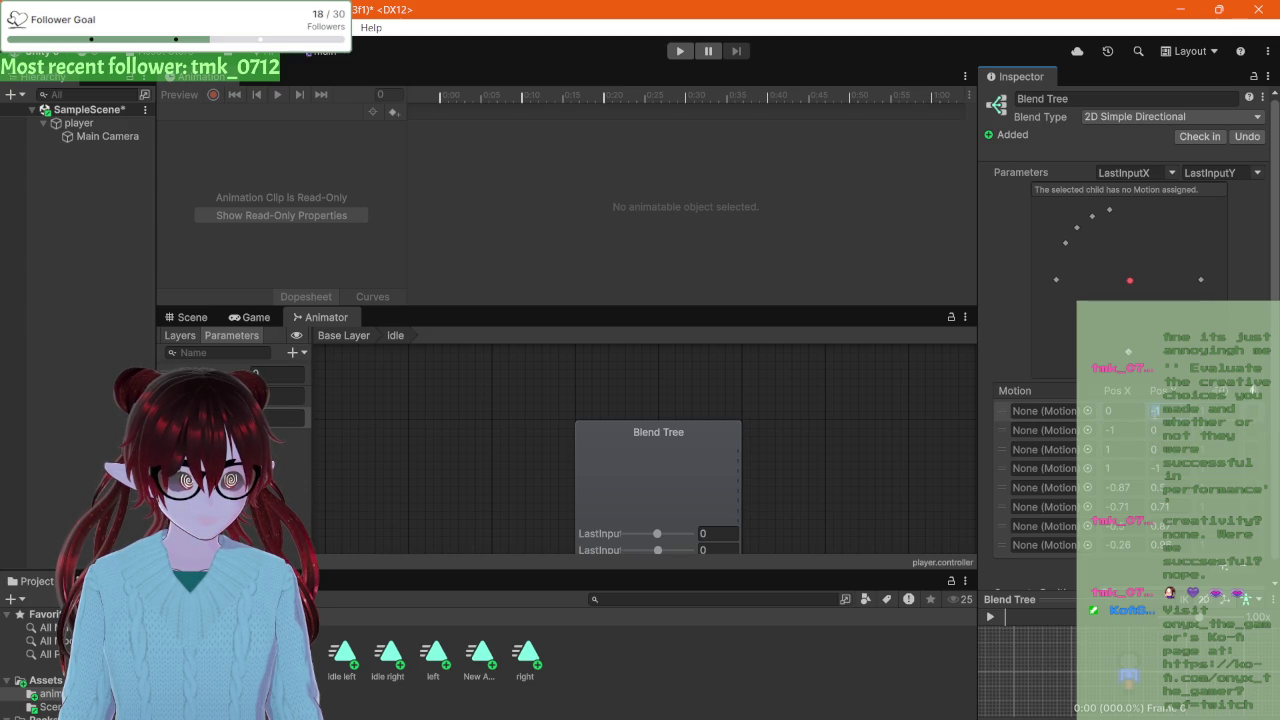
left_click(1122, 468)
left_click(1118, 430)
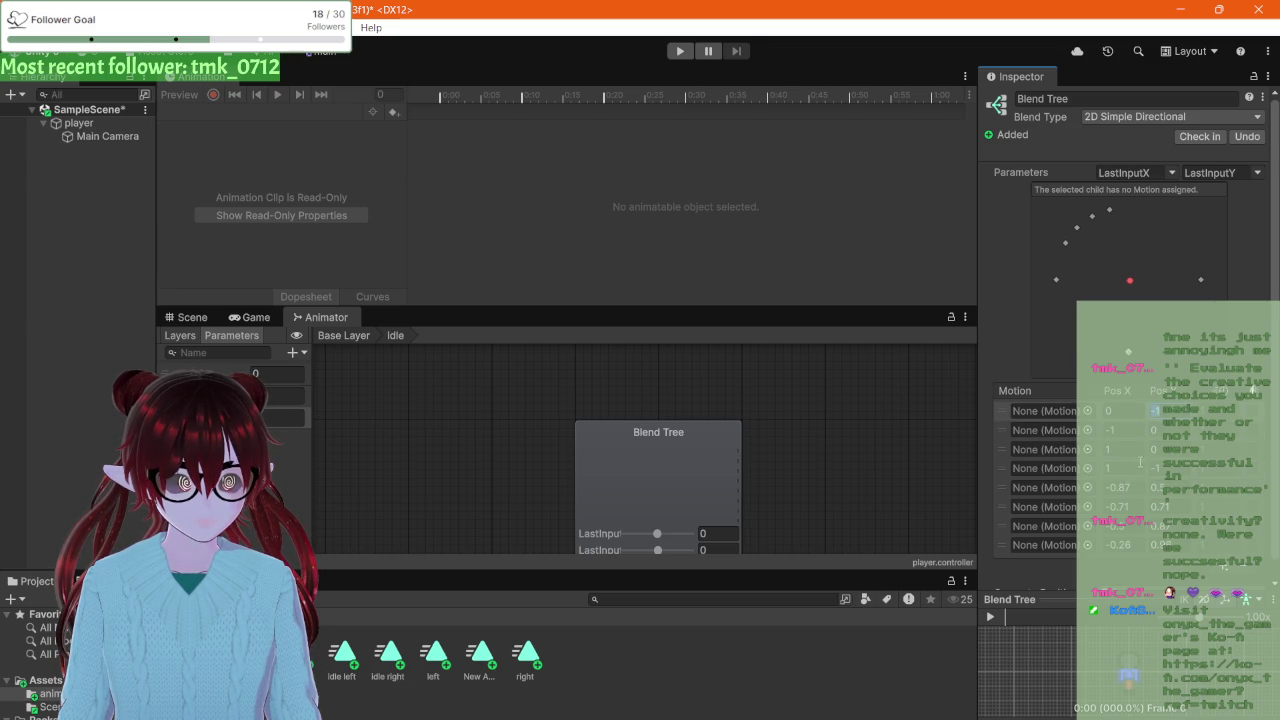
Step: Set the fourth motion's Pos X to 0 and the fifth motion to (1, 1)
left_click(1136, 467)
type("0")
left_click(1122, 487)
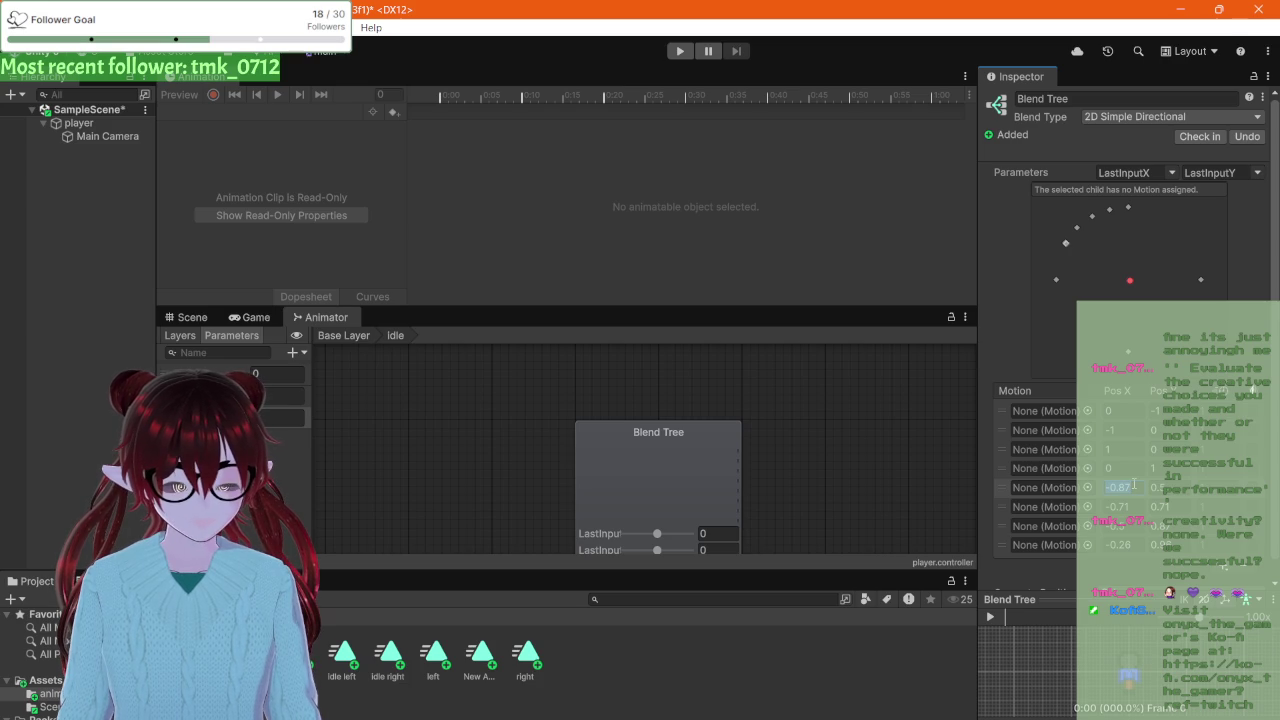
type("1")
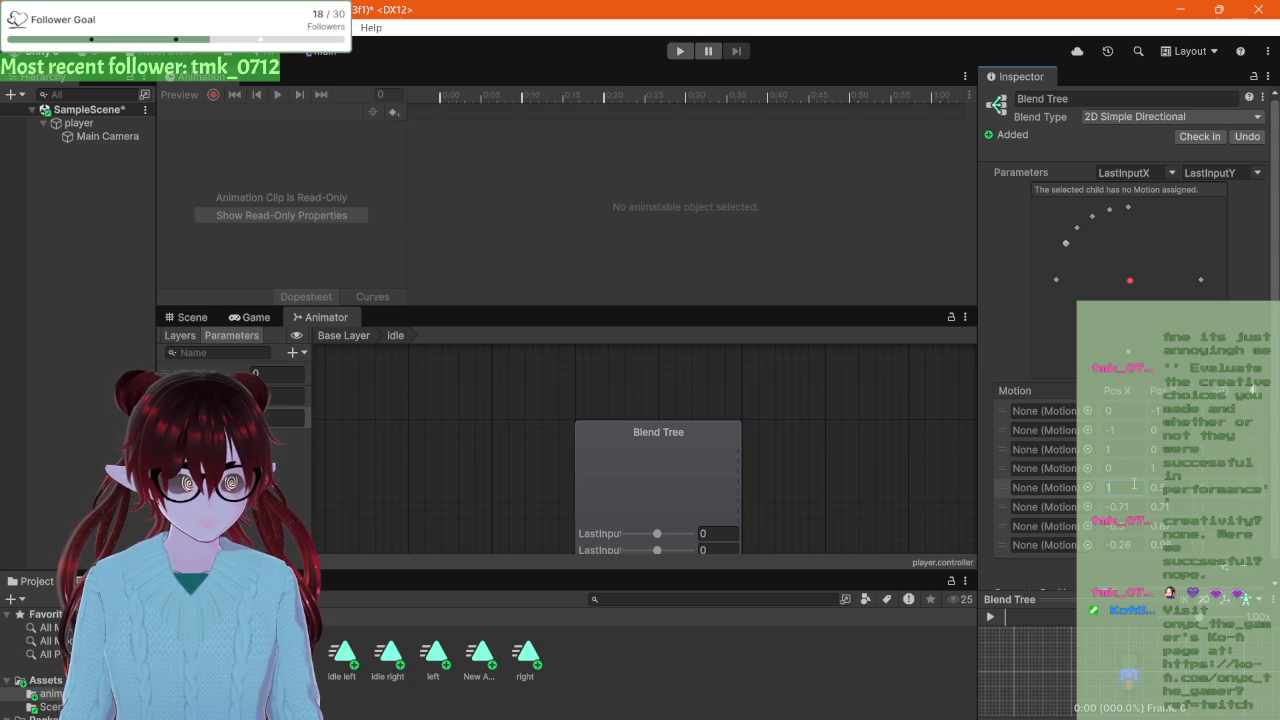
key("Tab")
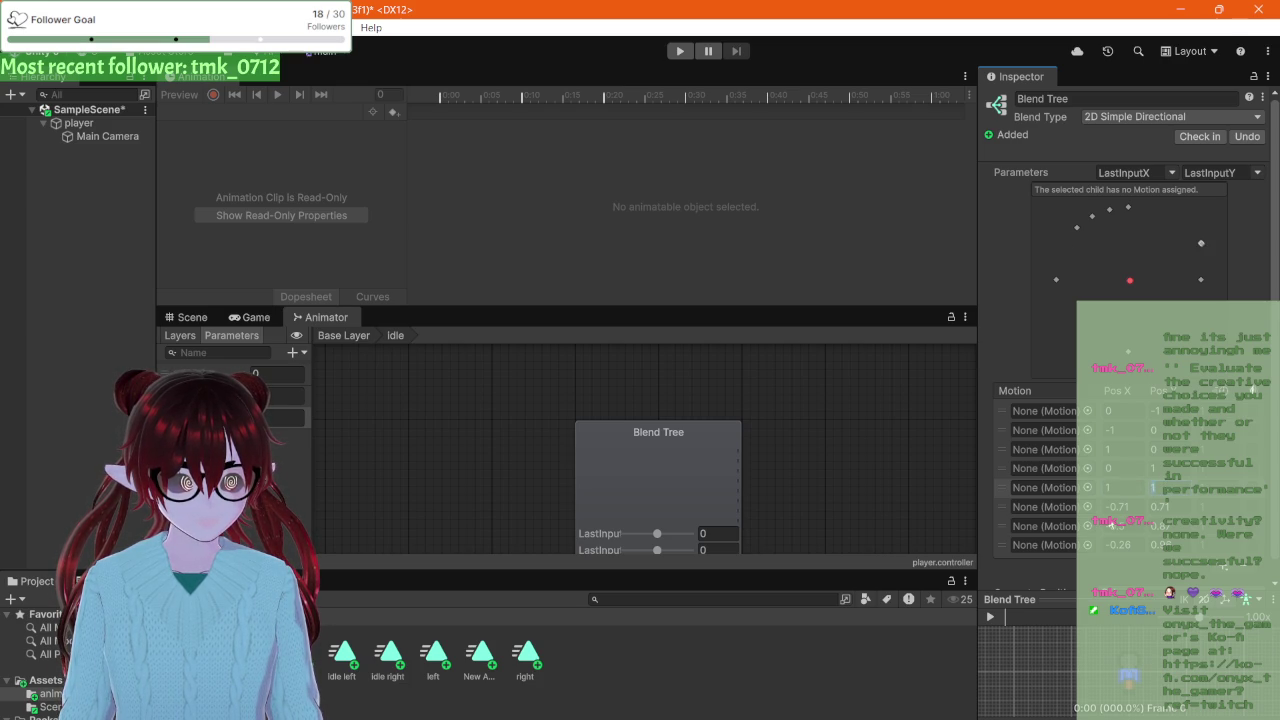
key("Tab")
Step: Set Pos X to 0 for motion six, 1 for motion seven, -1 for motion eight
type("0")
key("Tab")
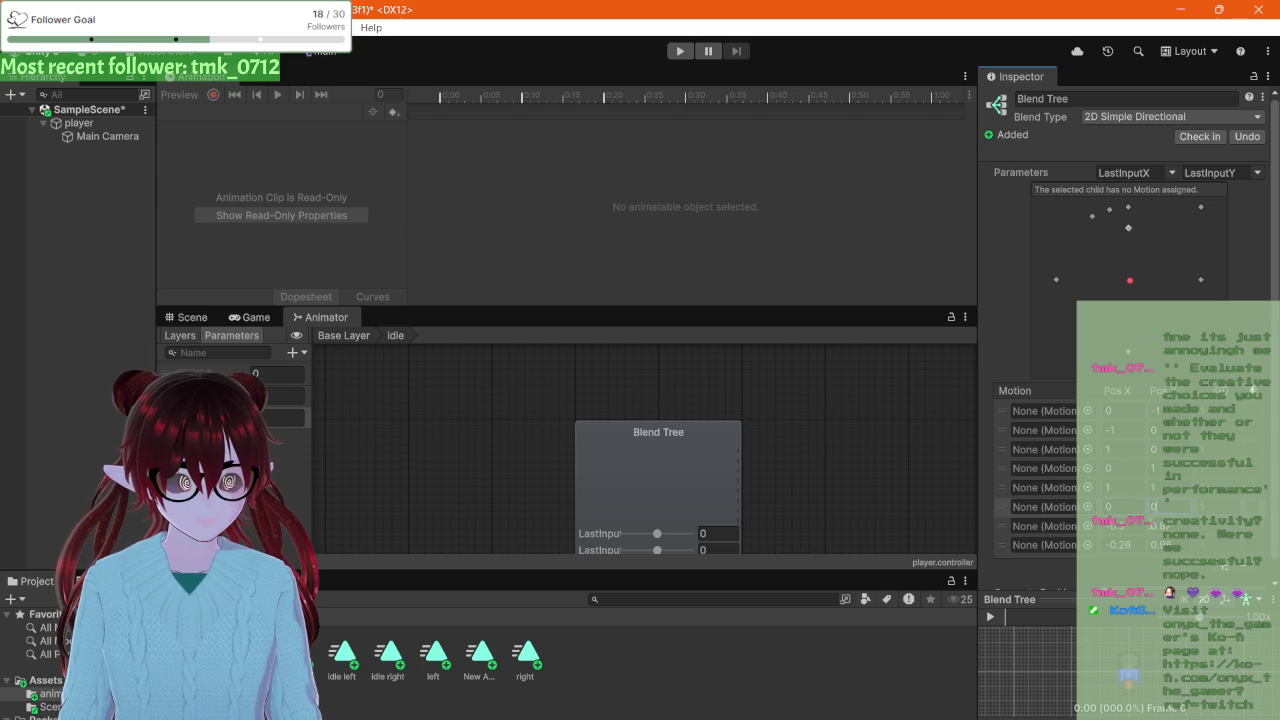
key("Tab")
type("1")
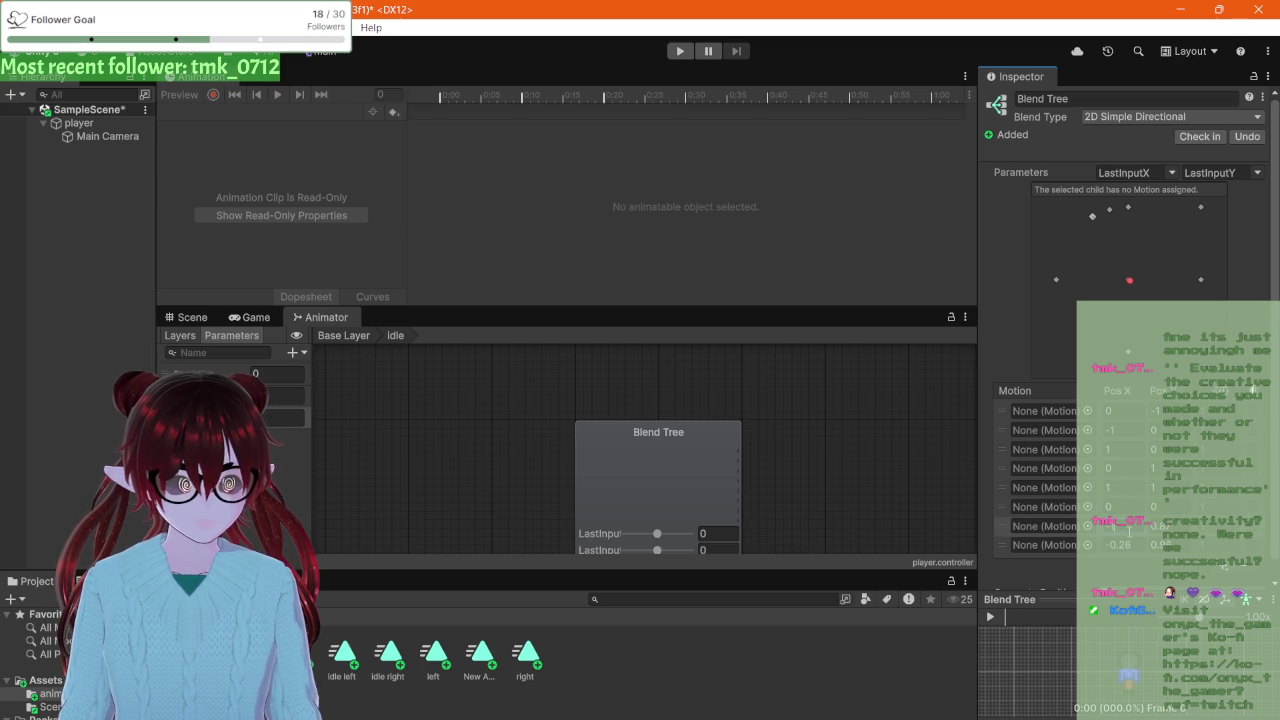
key("Tab")
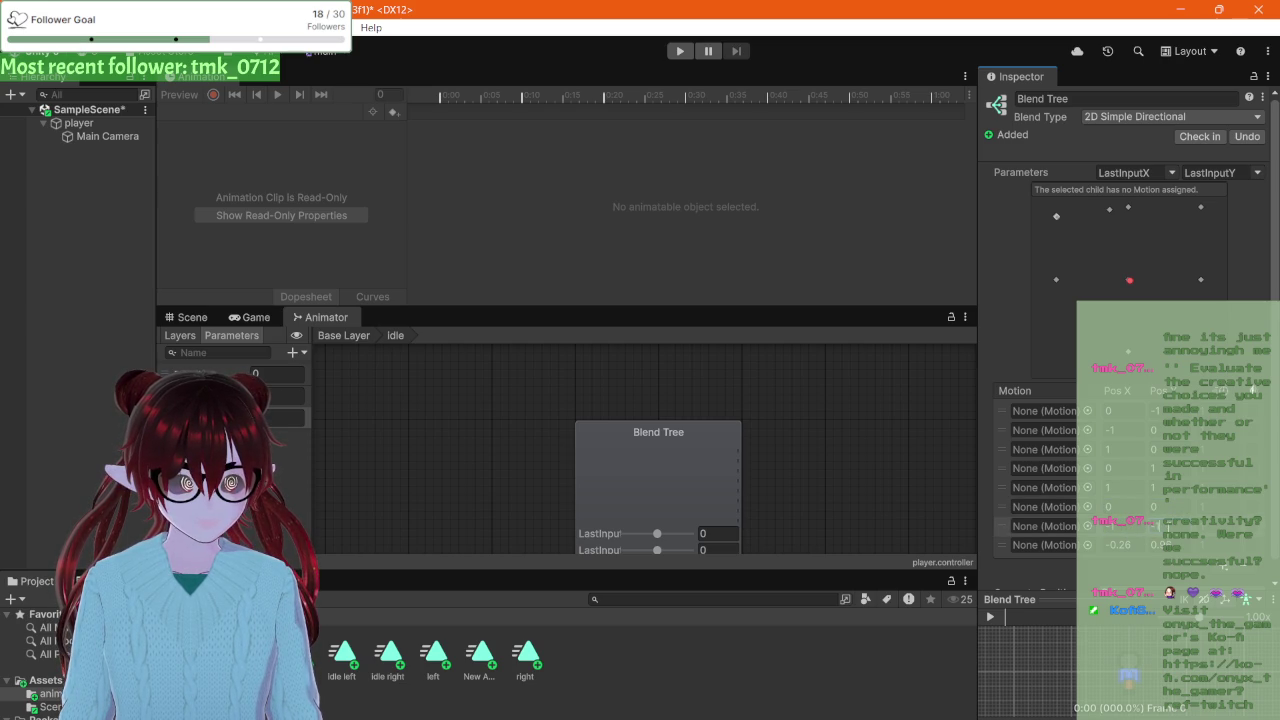
key("Tab")
type("-1")
key("Tab")
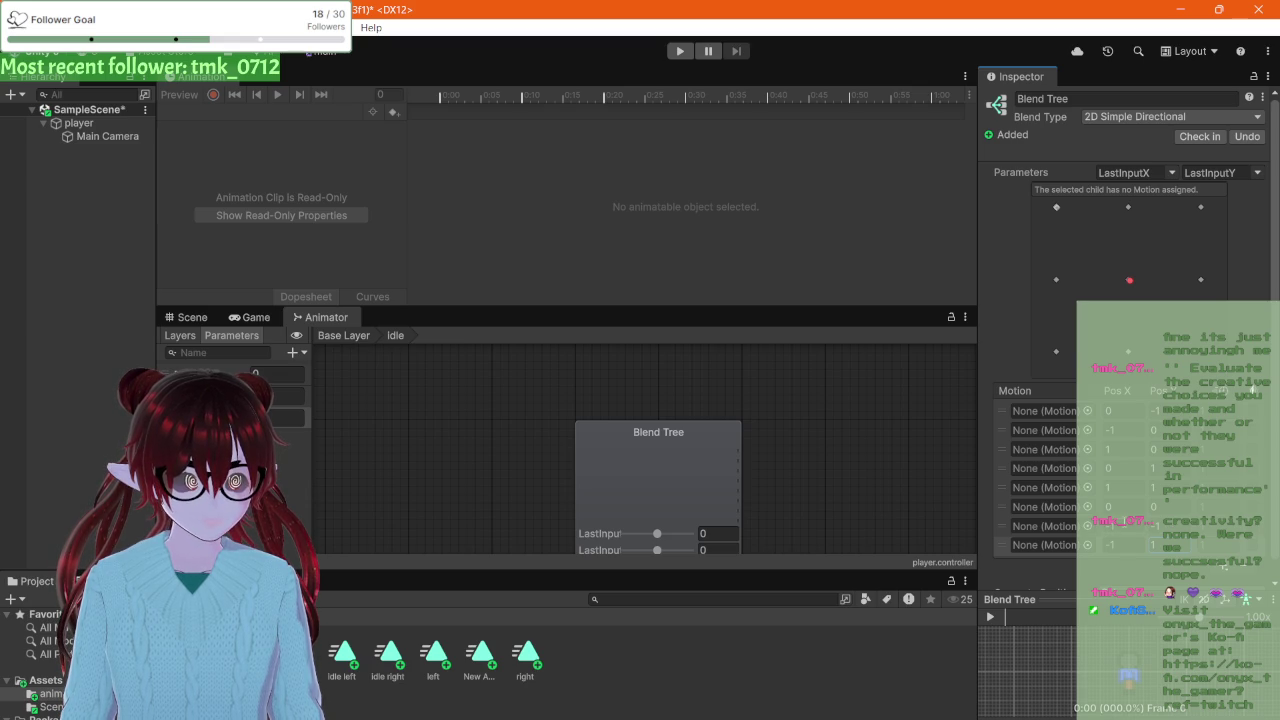
Step: Place the sixth motion at X 1, Y -1 and check the (0, 1) graph point
left_click(1136, 487)
left_click(1130, 506)
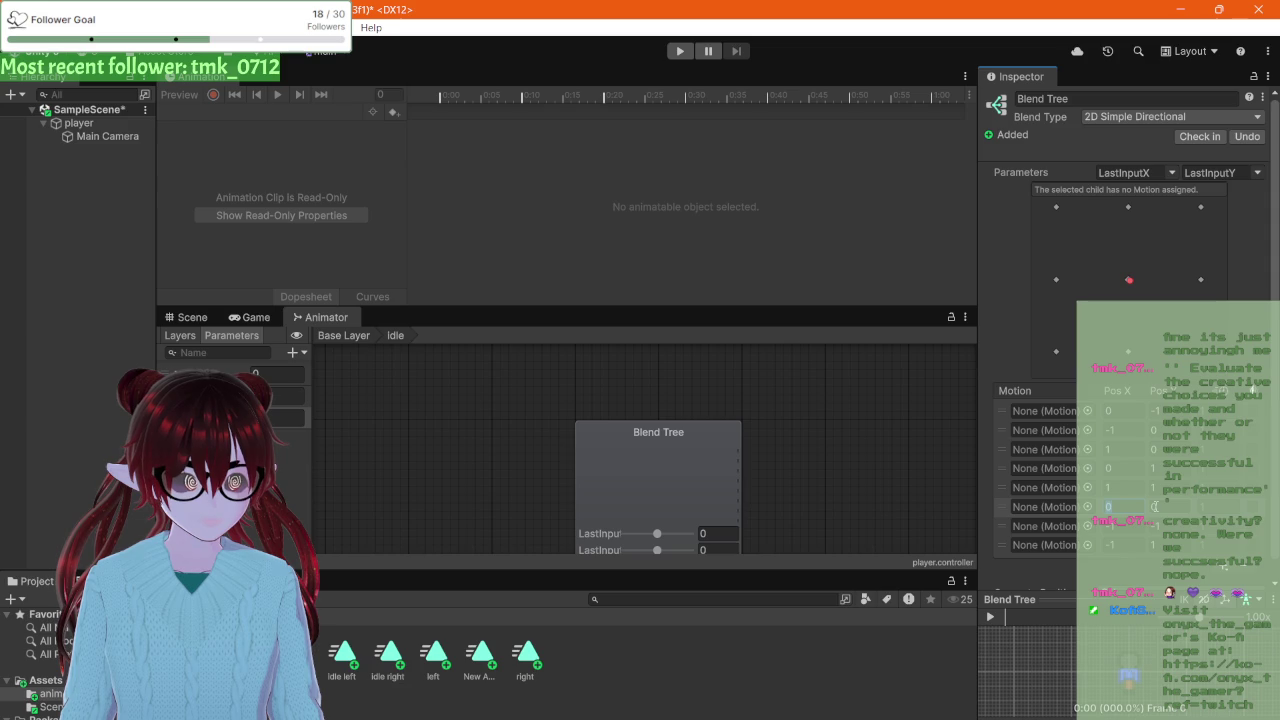
type("-1")
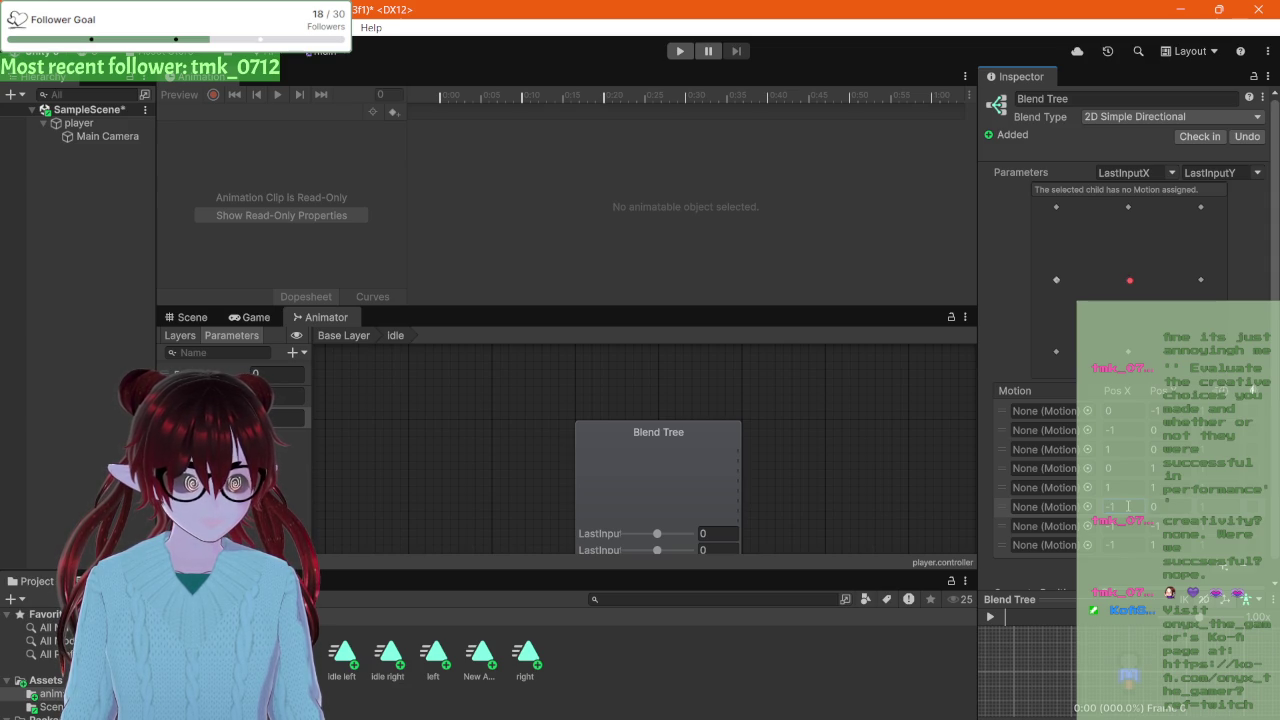
left_click(1128, 510)
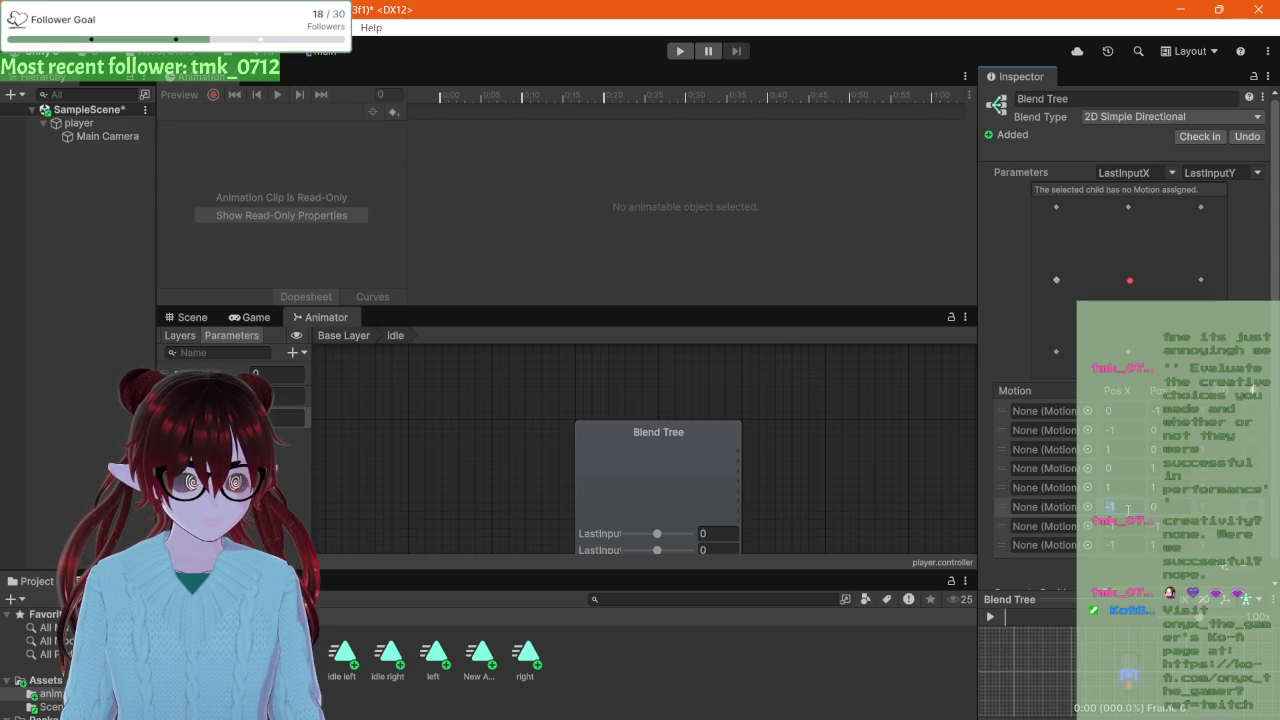
type("1")
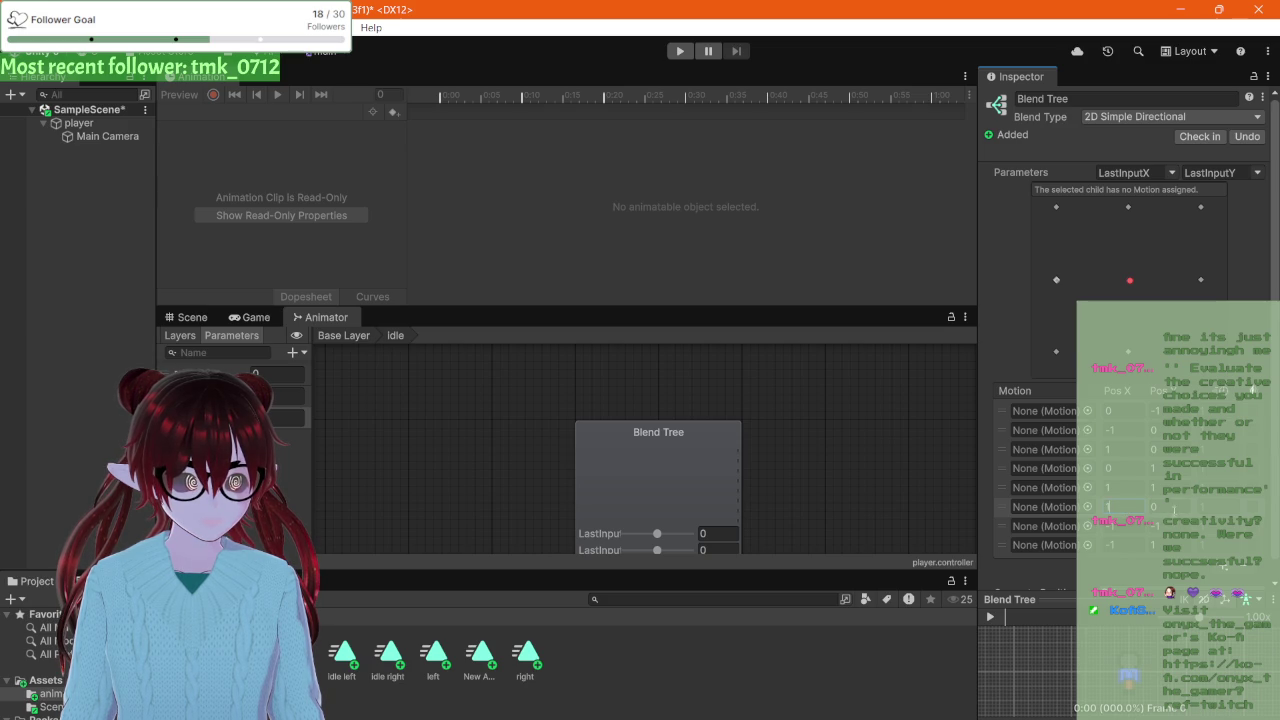
left_click(1173, 507)
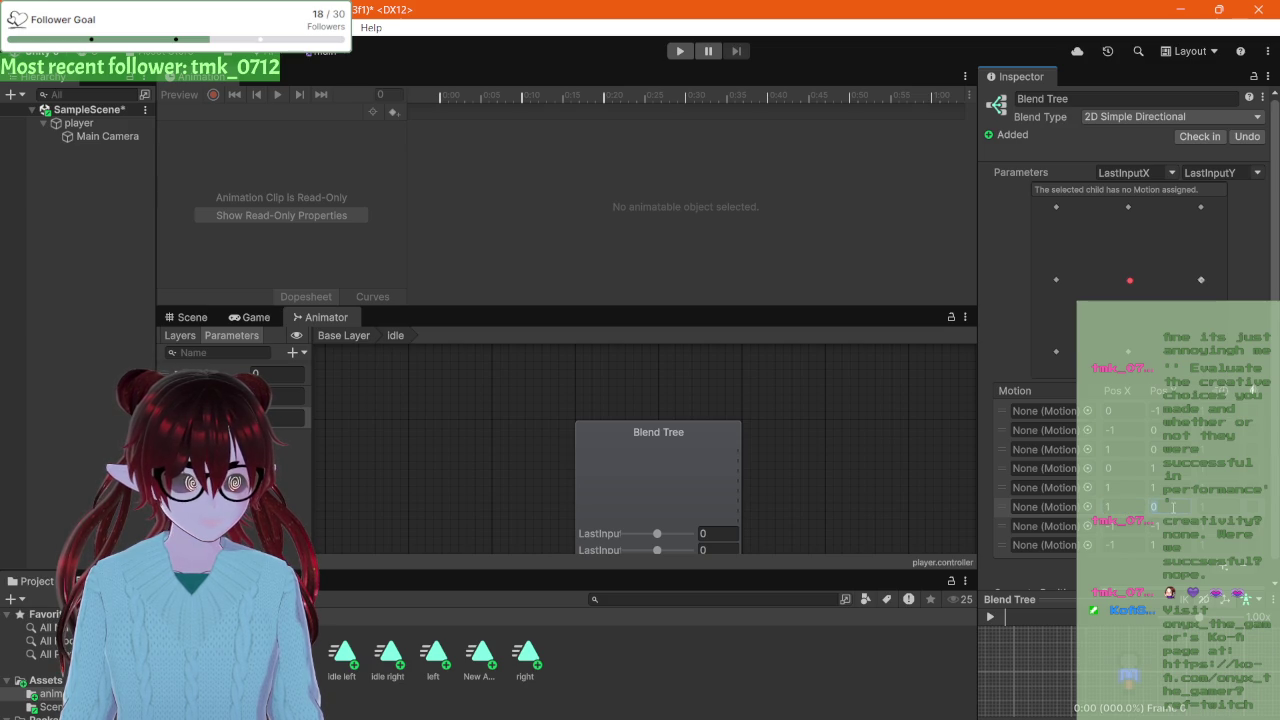
type("-1")
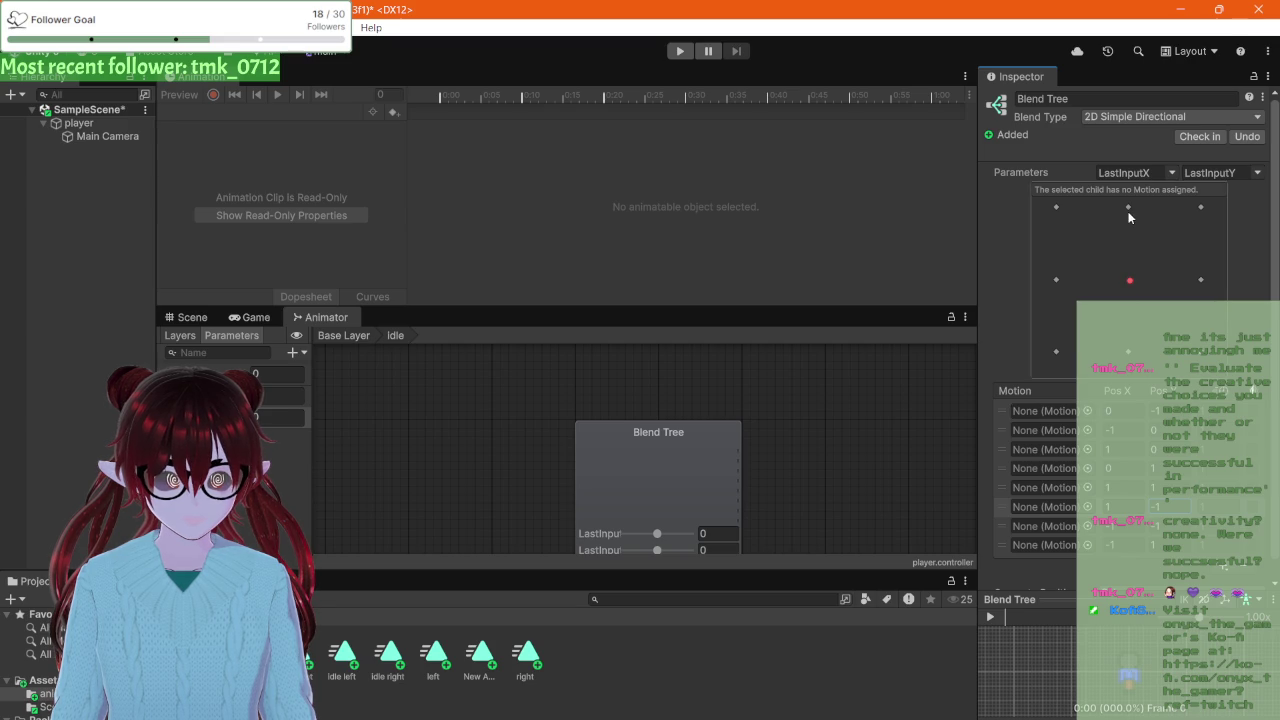
left_click(1127, 207)
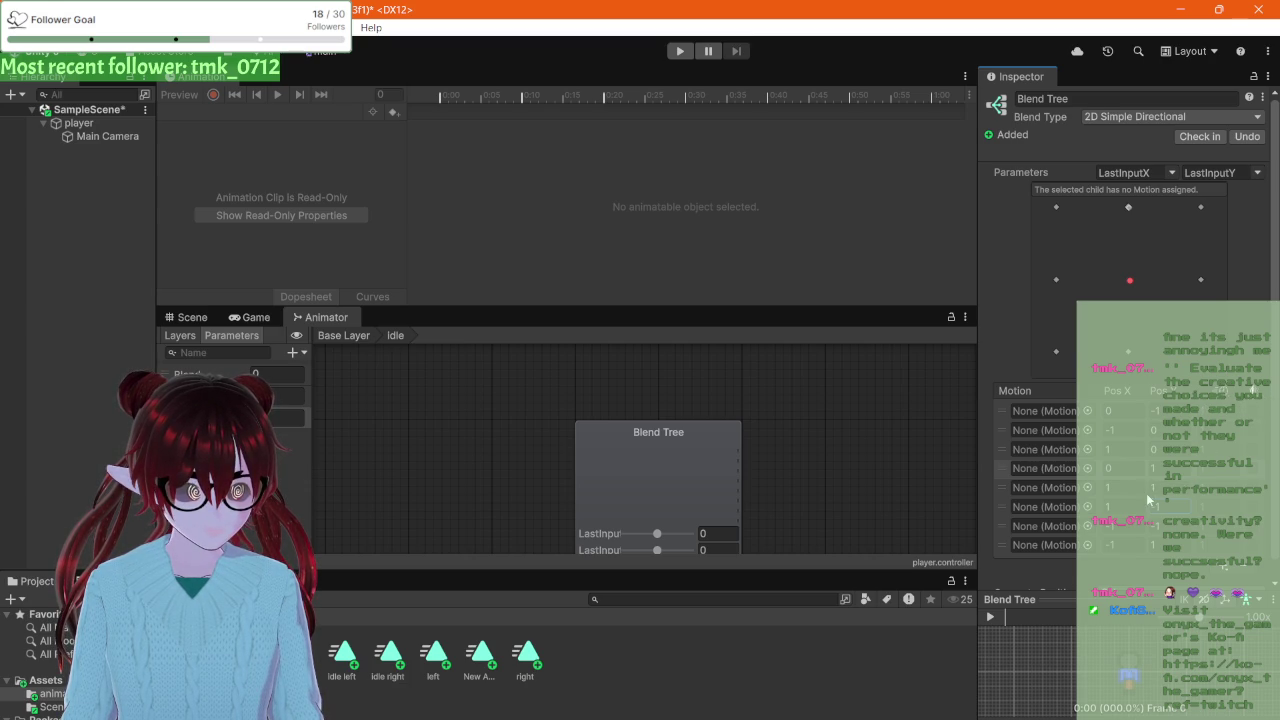
scroll(1150, 492, "down", 1)
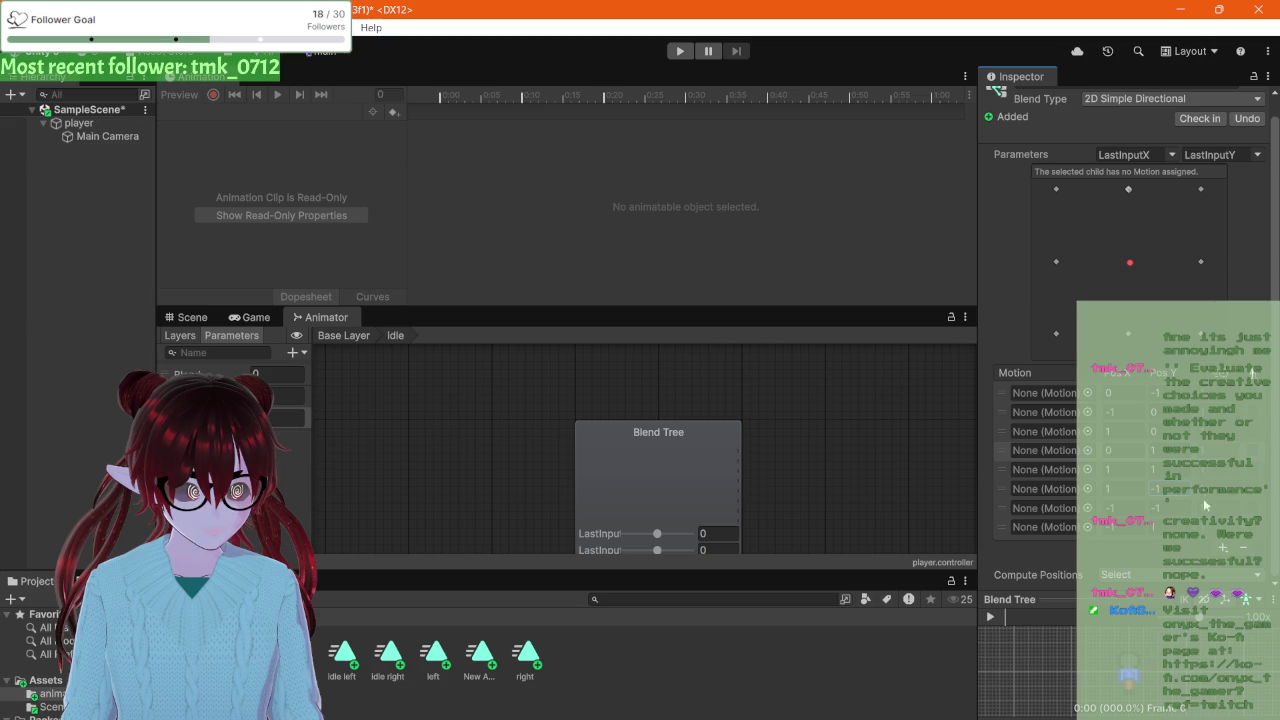
left_click(1125, 575)
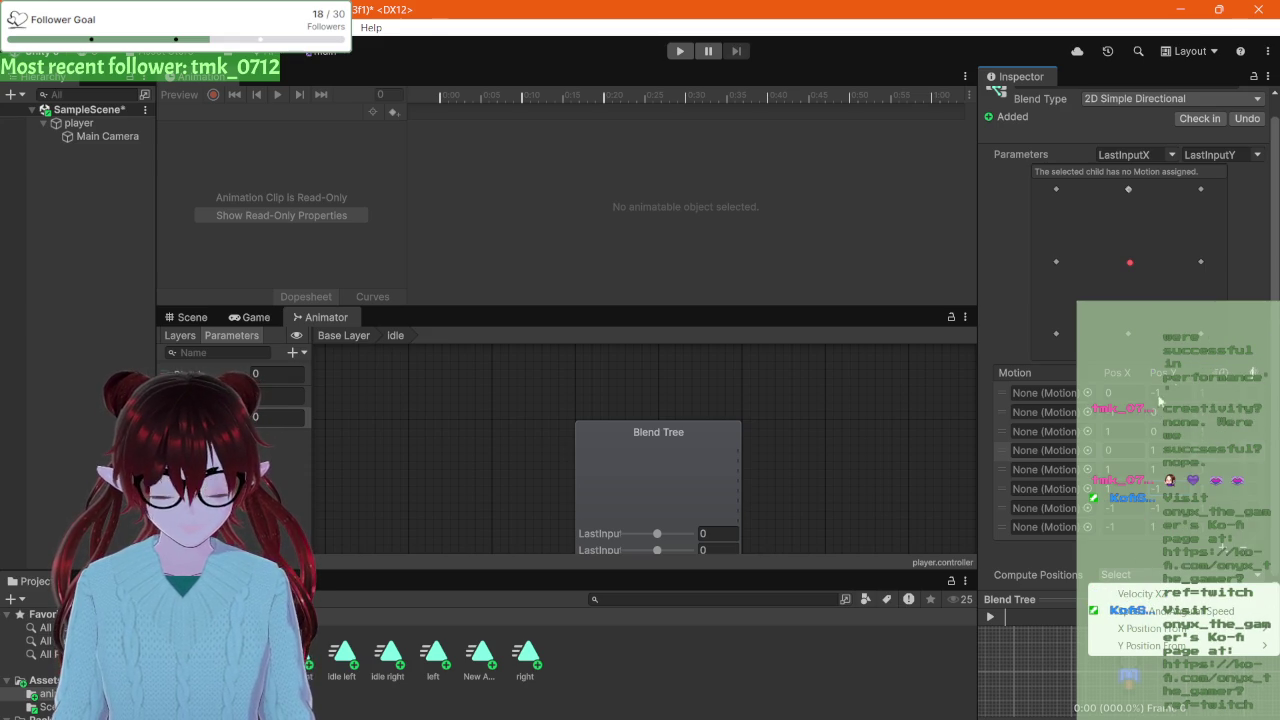
left_click(1032, 396)
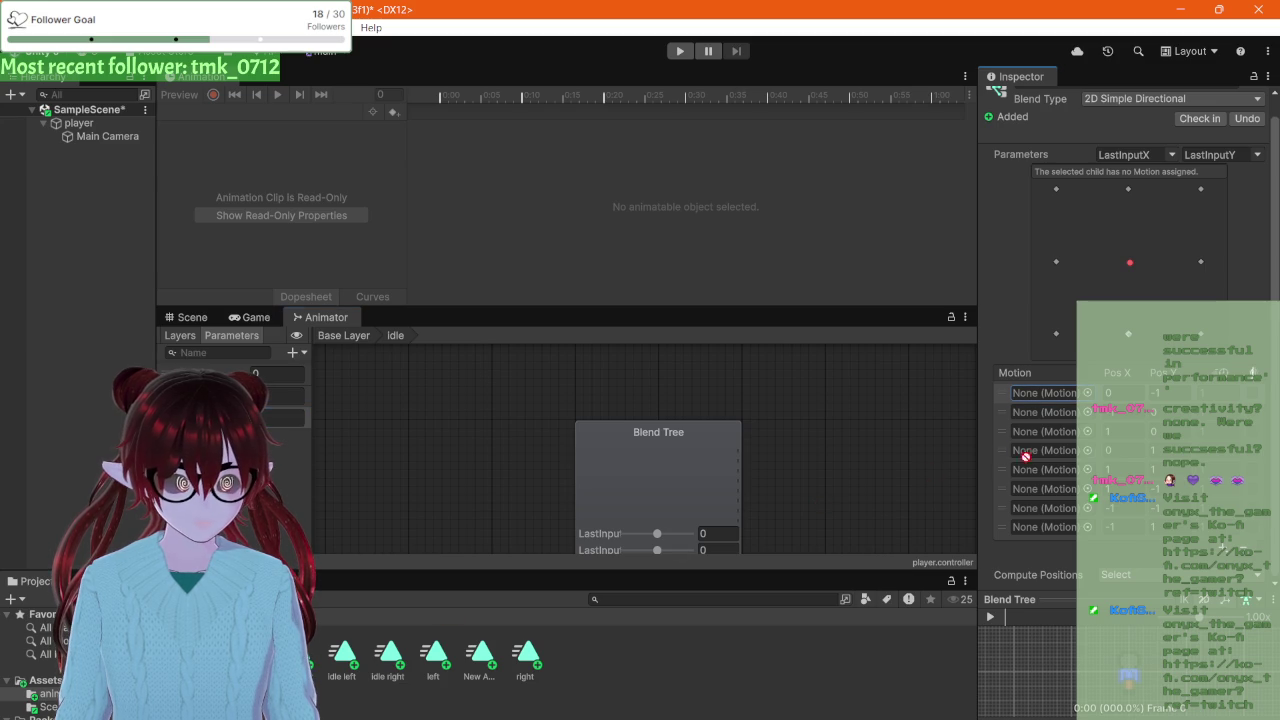
Step: Fill the first three Motion slots with idle front, idle left and idle right
left_click(1060, 432)
mouse_move(1062, 435)
left_mouse_down()
mouse_move(988, 445)
mouse_move(1040, 400)
left_mouse_up()
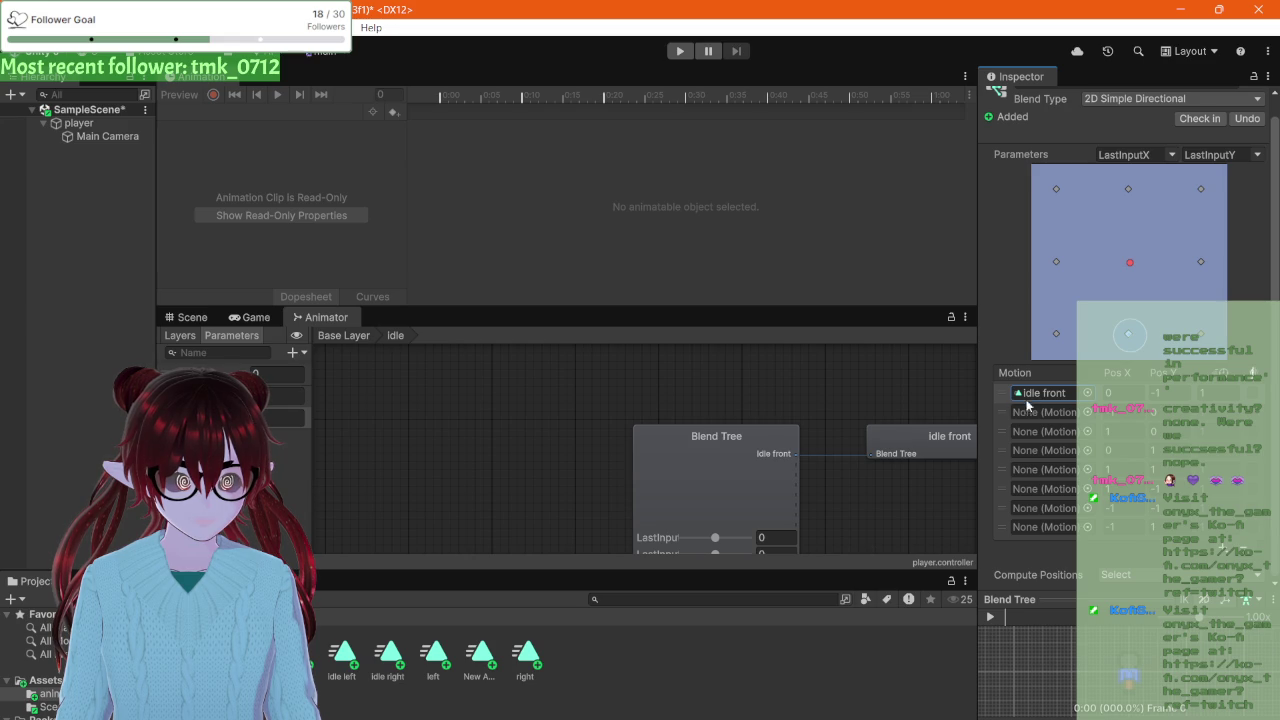
left_click(1038, 411)
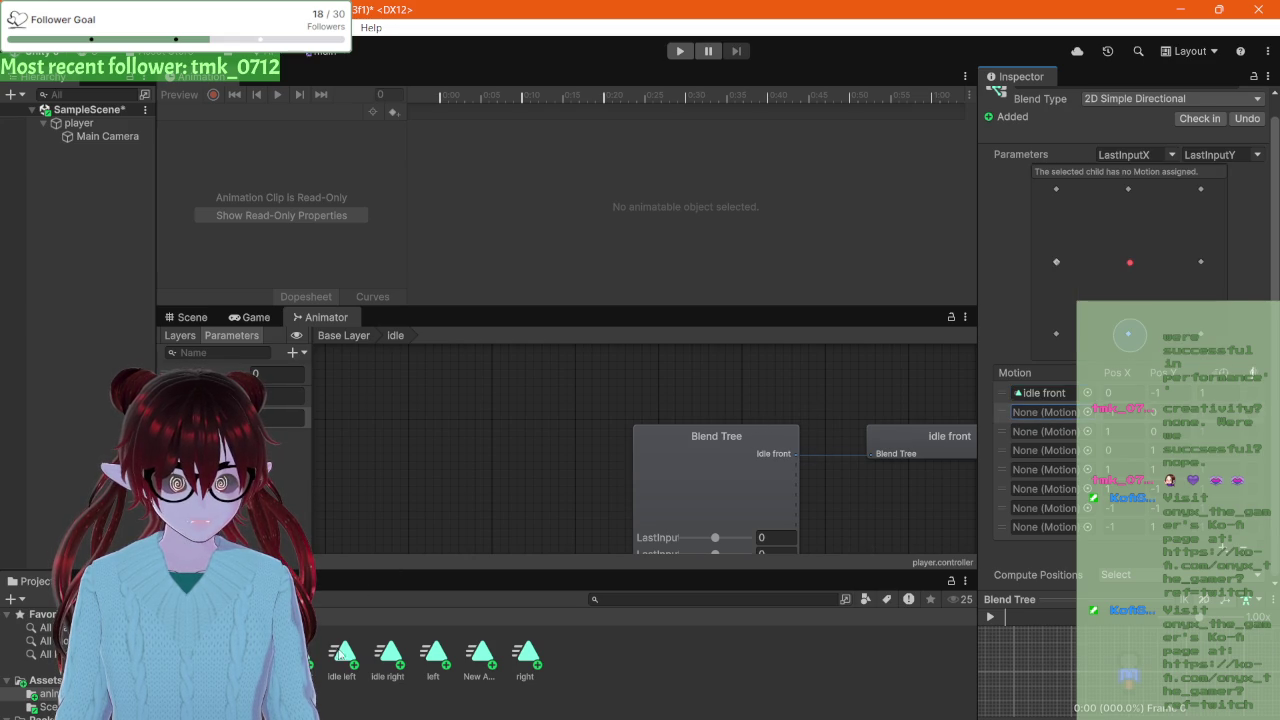
mouse_move(342, 656)
left_mouse_down()
mouse_move(809, 486)
mouse_move(1040, 425)
mouse_move(1040, 411)
left_mouse_up()
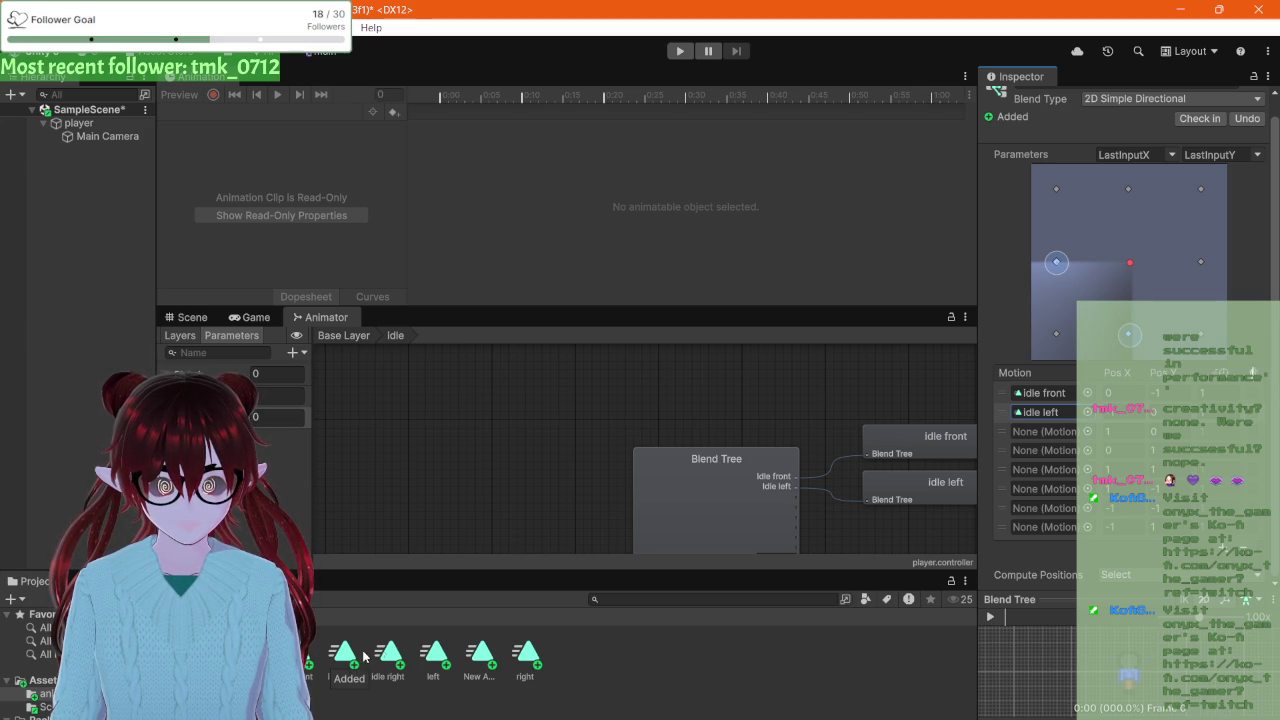
left_click(1037, 433)
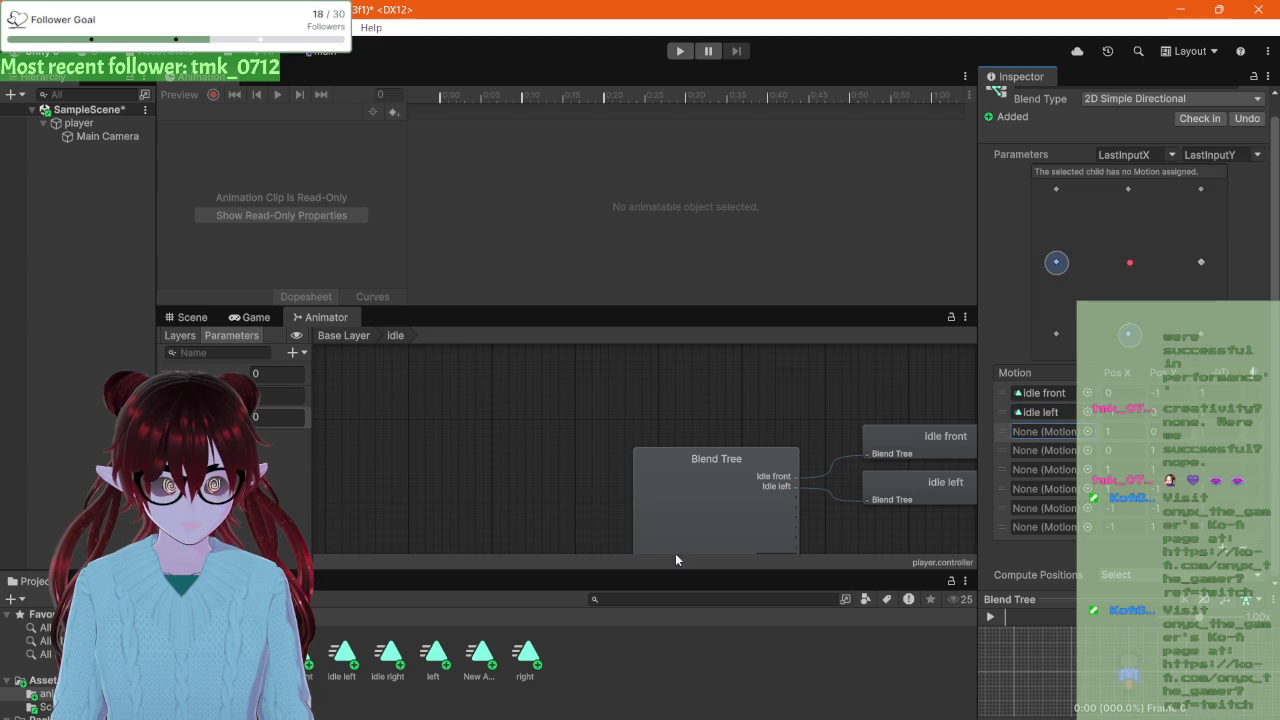
mouse_move(384, 662)
left_mouse_down()
mouse_move(1020, 474)
mouse_move(1066, 436)
left_mouse_up()
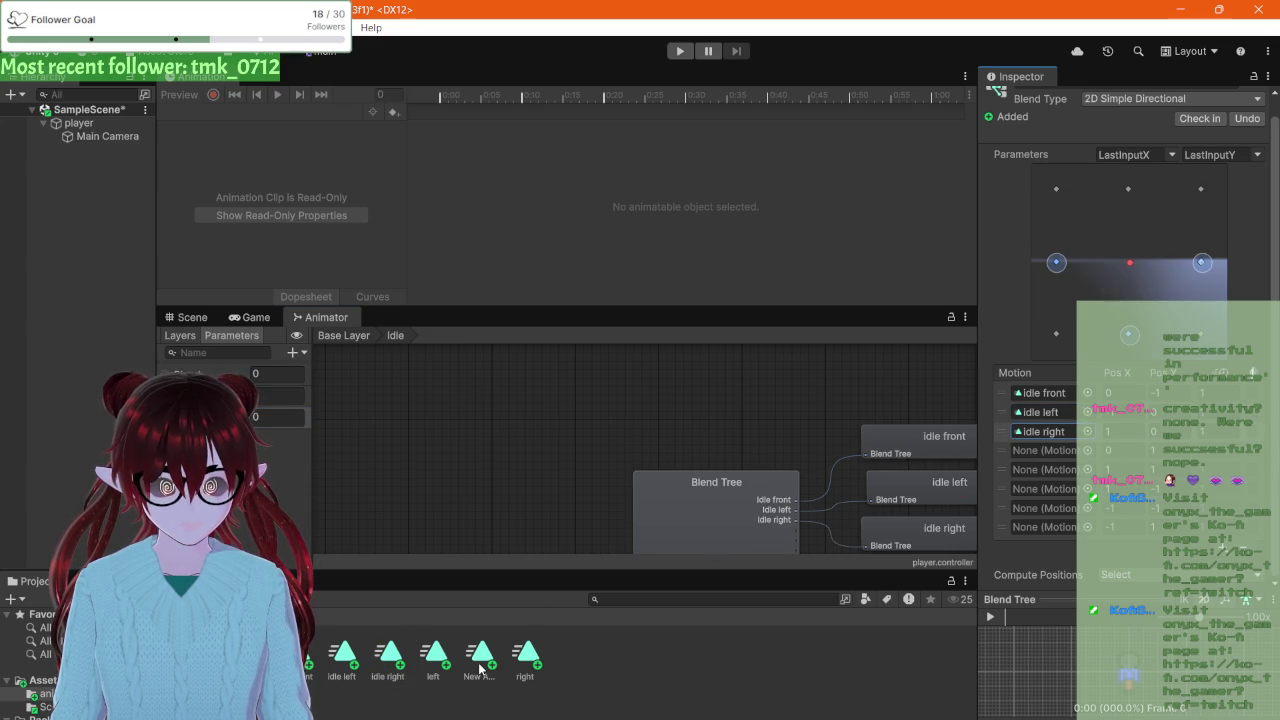
Step: Drag the idle back clip into the fourth Motion slot
mouse_move(480, 668)
left_mouse_down()
mouse_move(1181, 429)
mouse_move(1059, 456)
left_mouse_up()
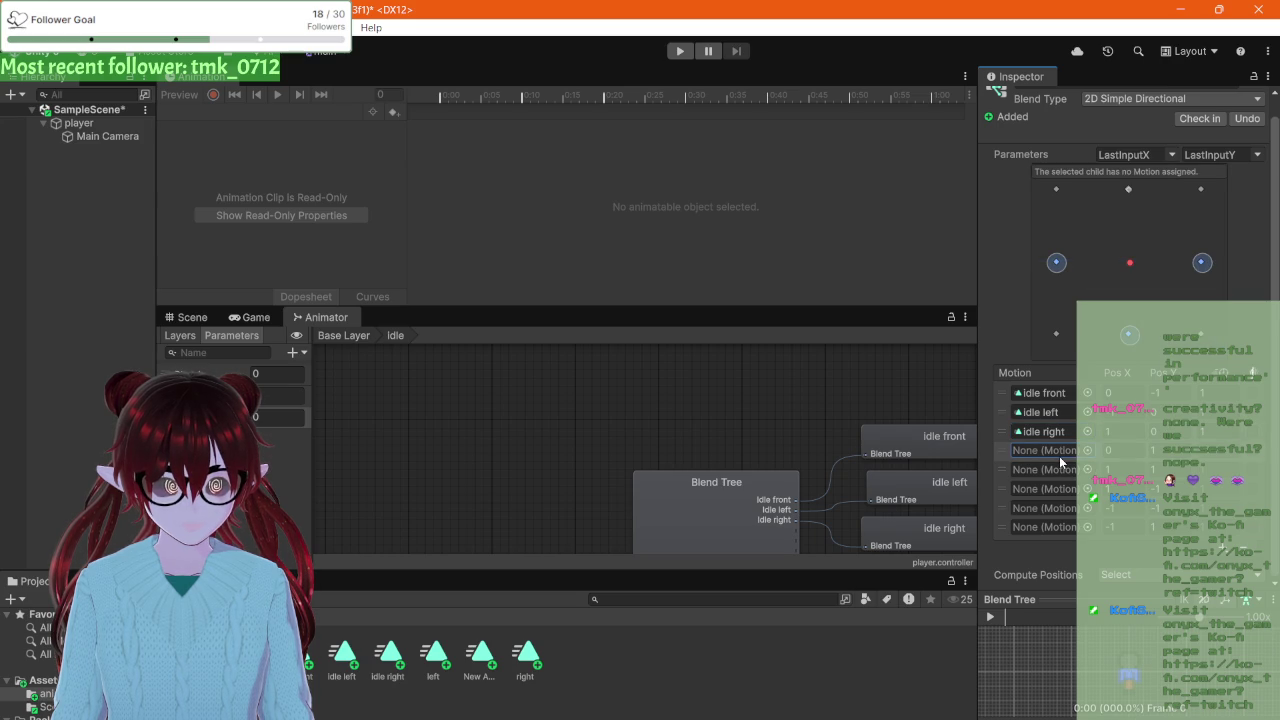
left_click_drag(260, 655, 1036, 452)
left_click(1030, 472)
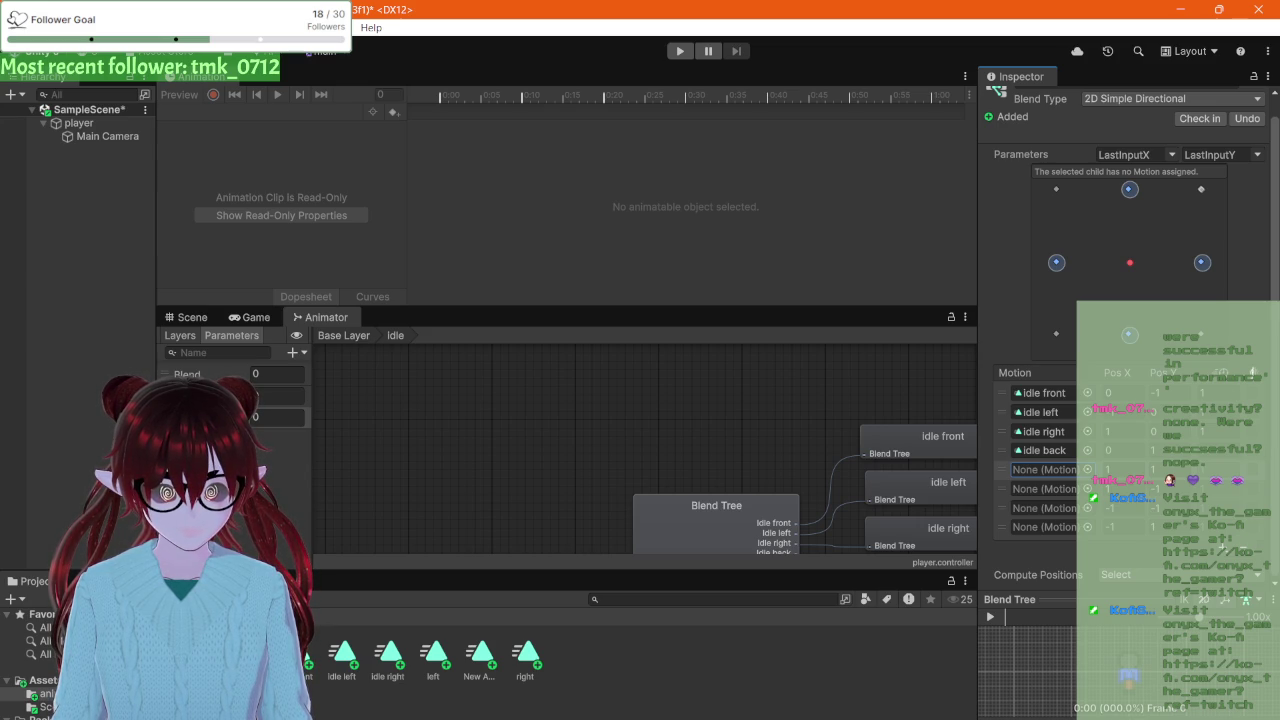
Step: Put the idle right clip into the fifth Motion slot
left_click(1020, 470)
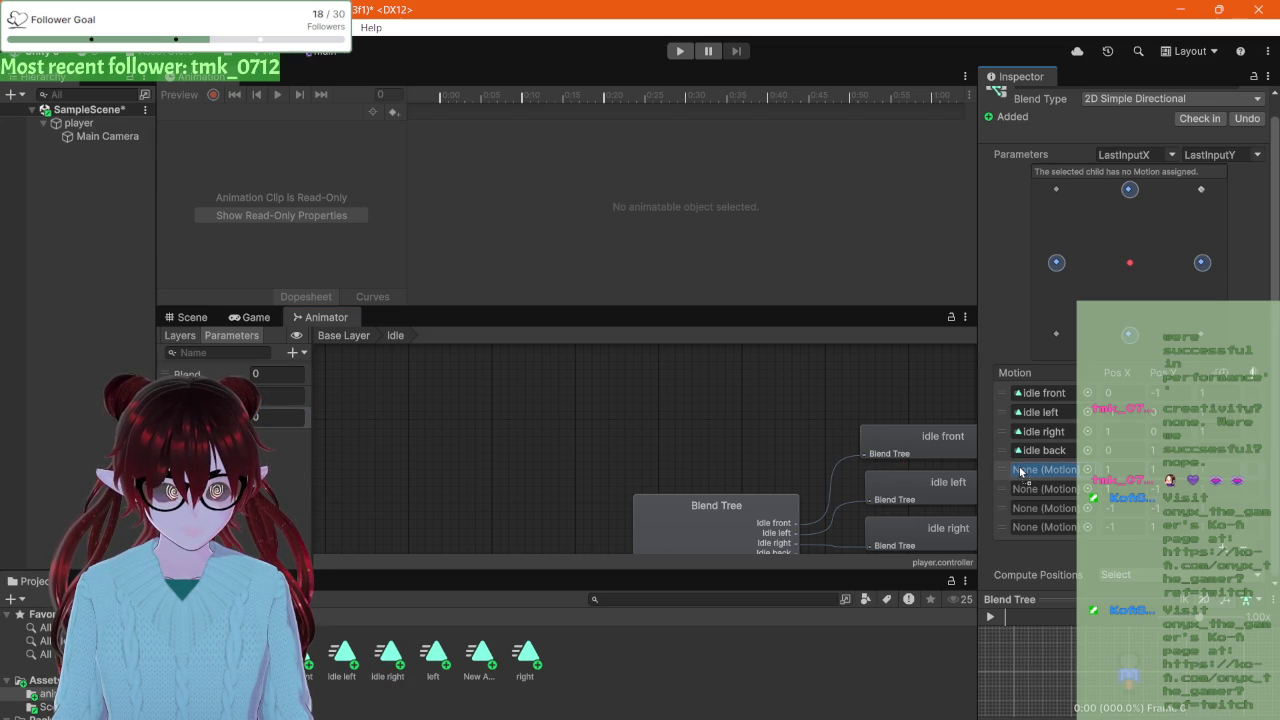
left_click_drag(1020, 472, 1020, 472)
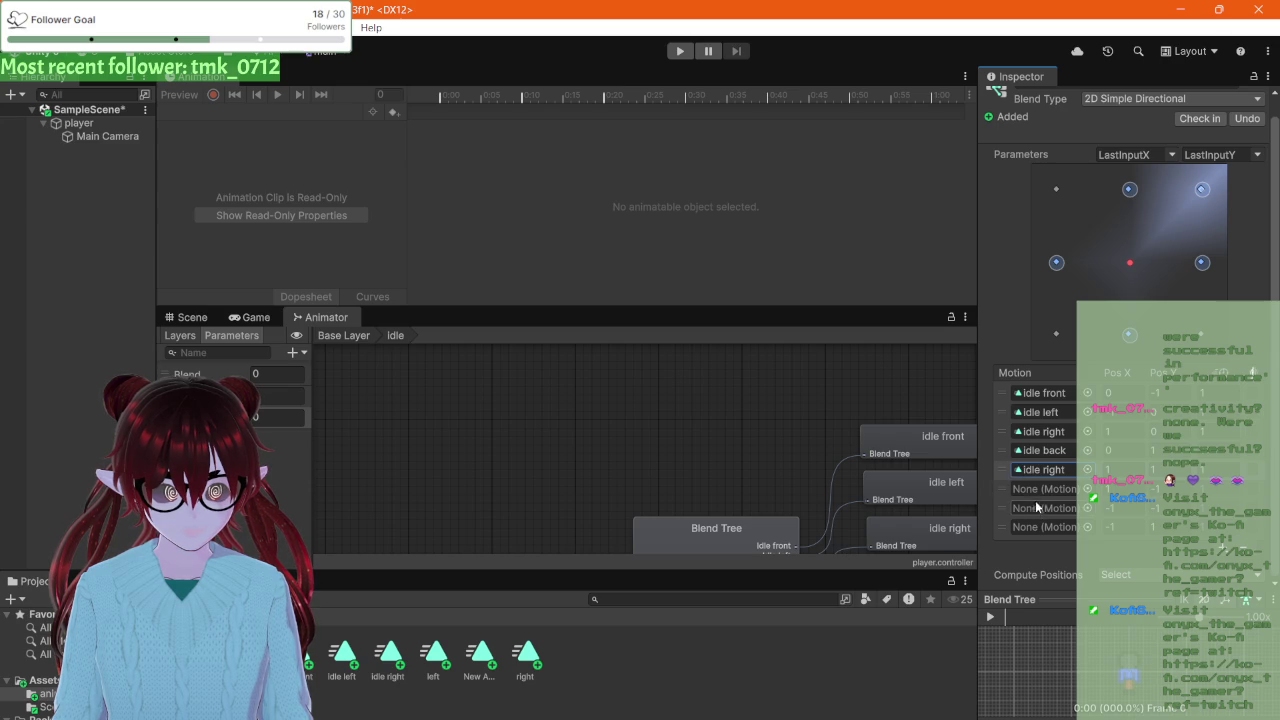
left_click(1036, 494)
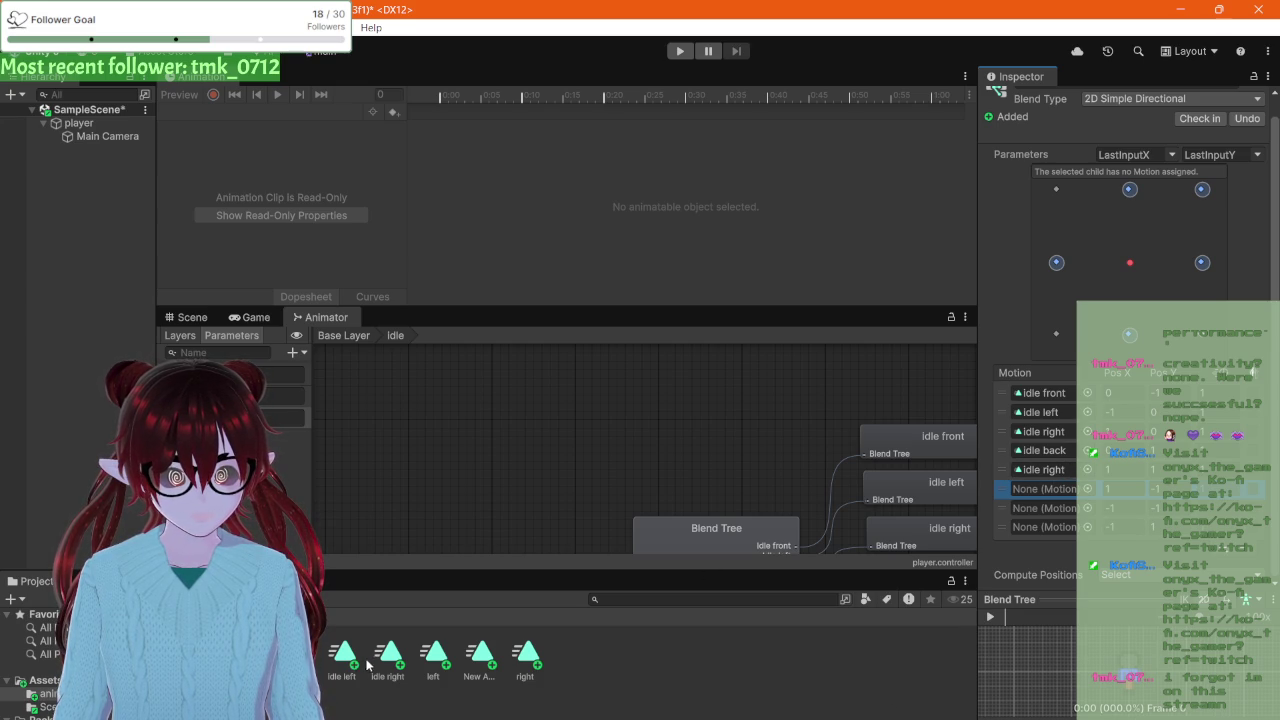
Step: Paste idle front into the sixth slot and replace the fifth slot's clip with idle back
left_click(1047, 491)
key("ctrl+v")
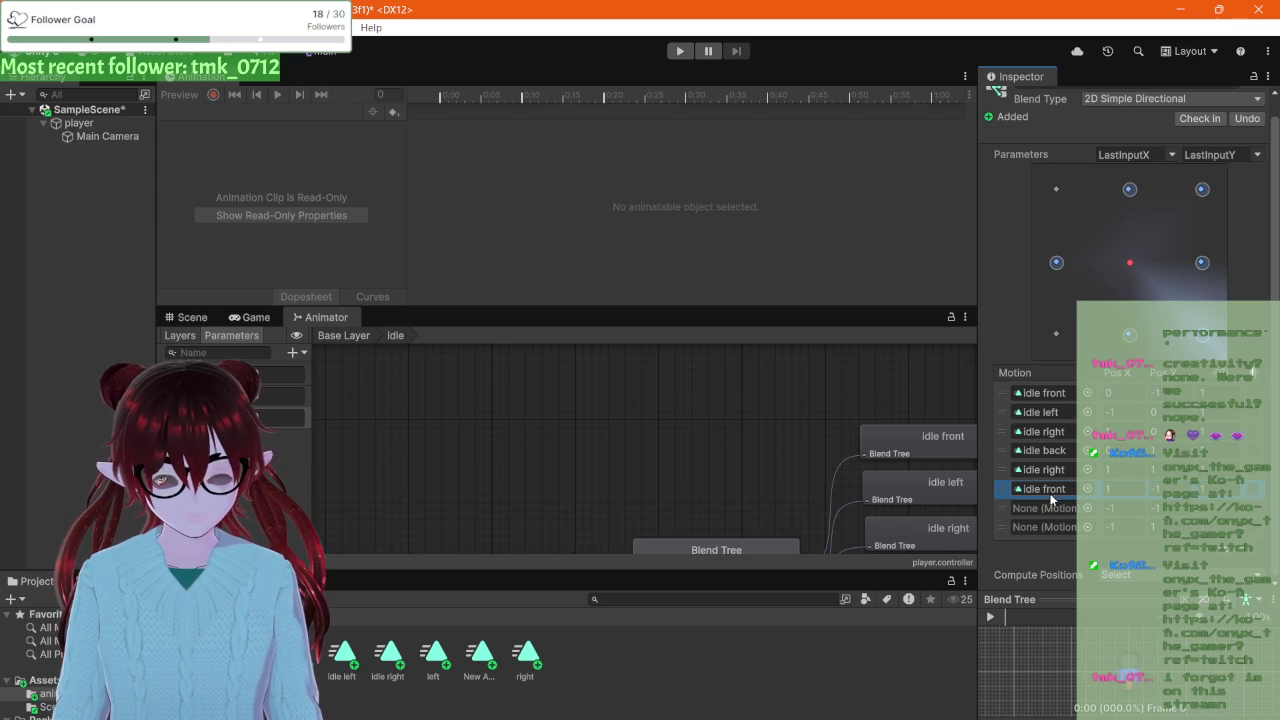
left_click(1043, 469)
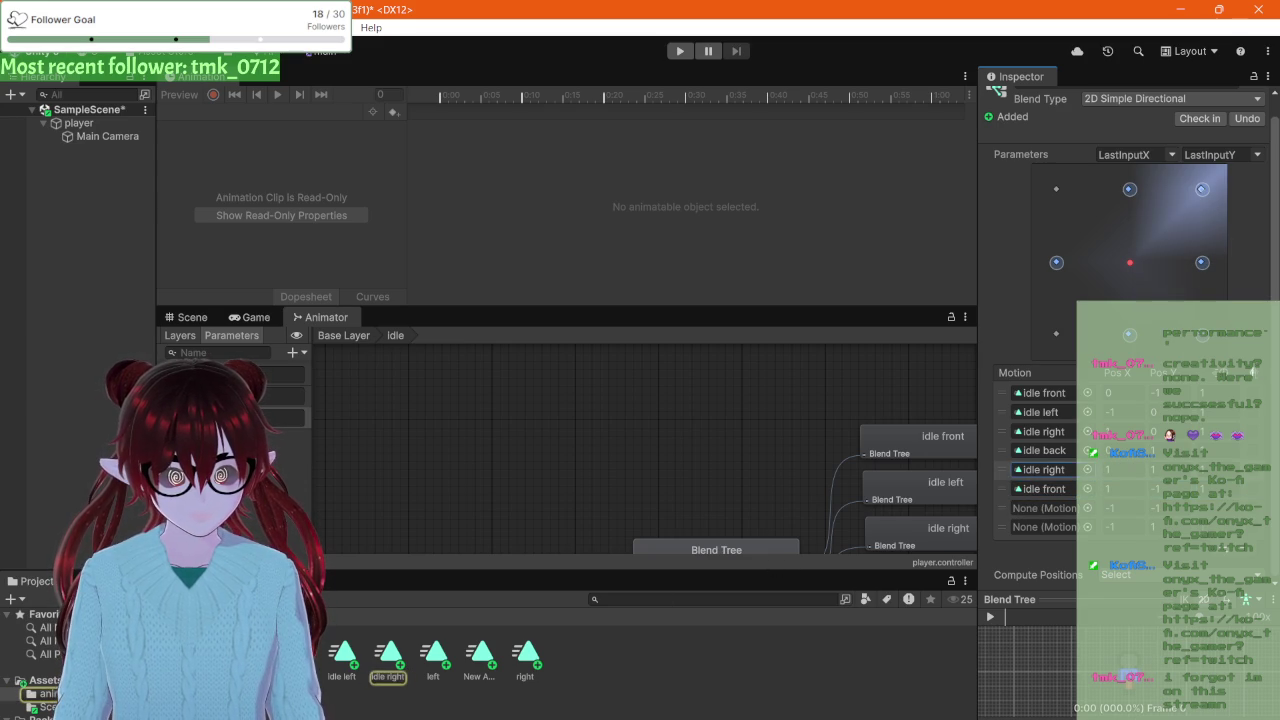
left_click(1068, 490)
left_click_drag(1040, 450, 1043, 469)
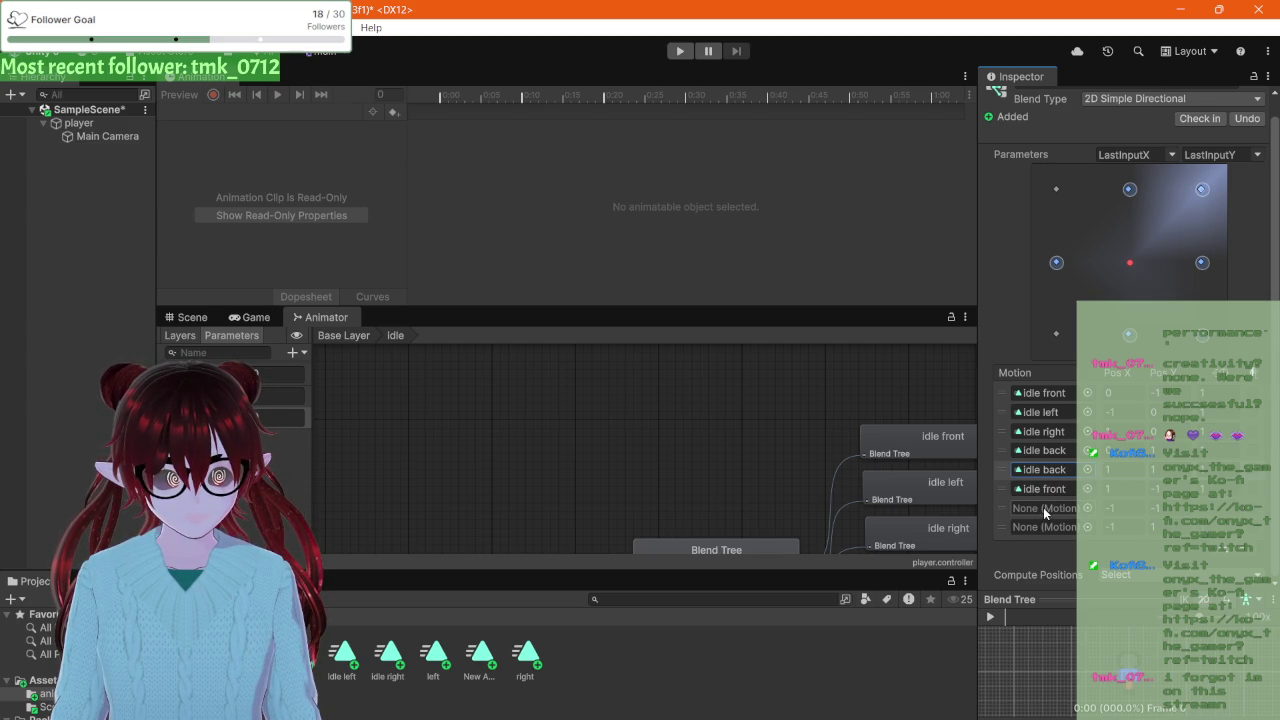
Step: Assign idle front to the seventh slot and idle back to the eighth
left_click(1043, 507)
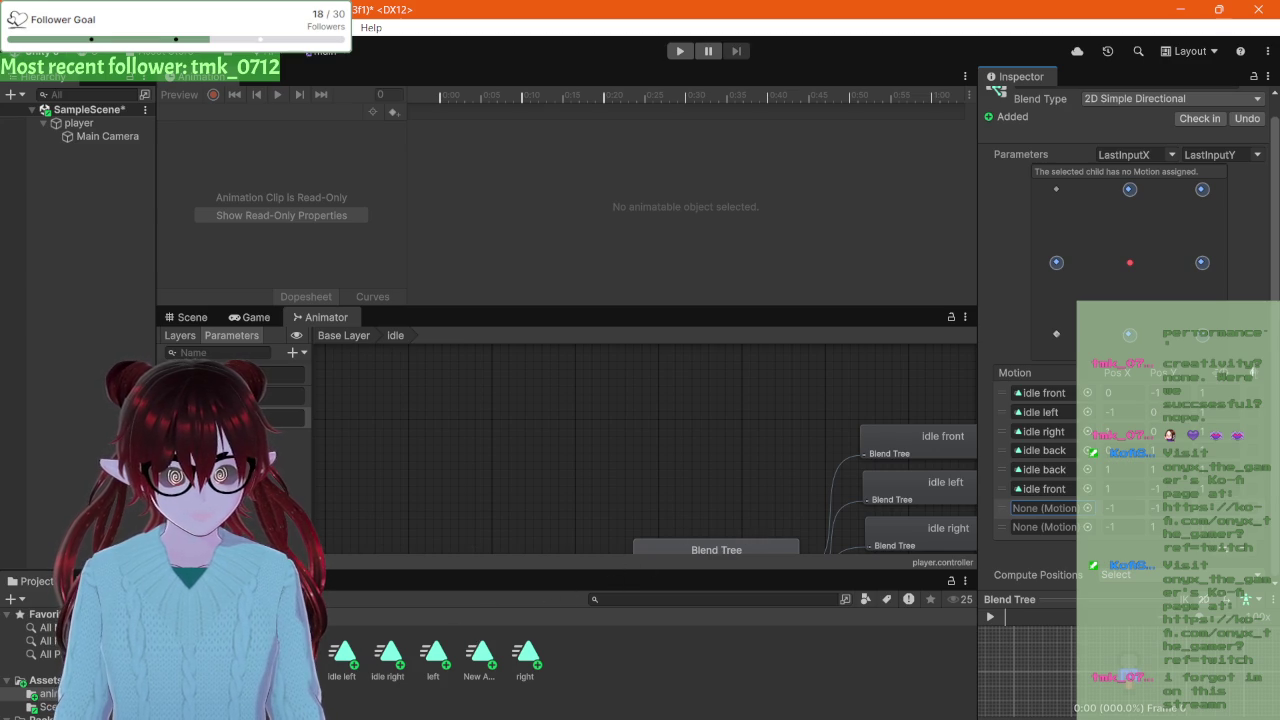
left_click_drag(336, 652, 1040, 508)
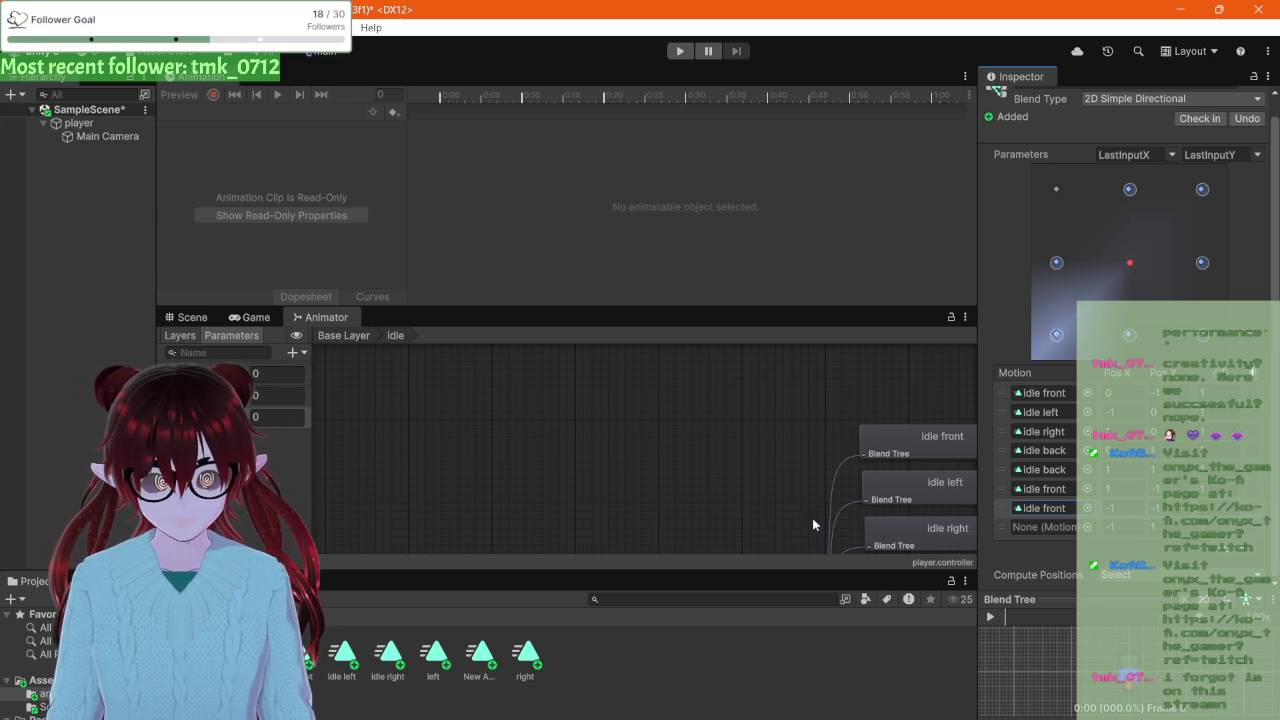
left_click(1038, 531)
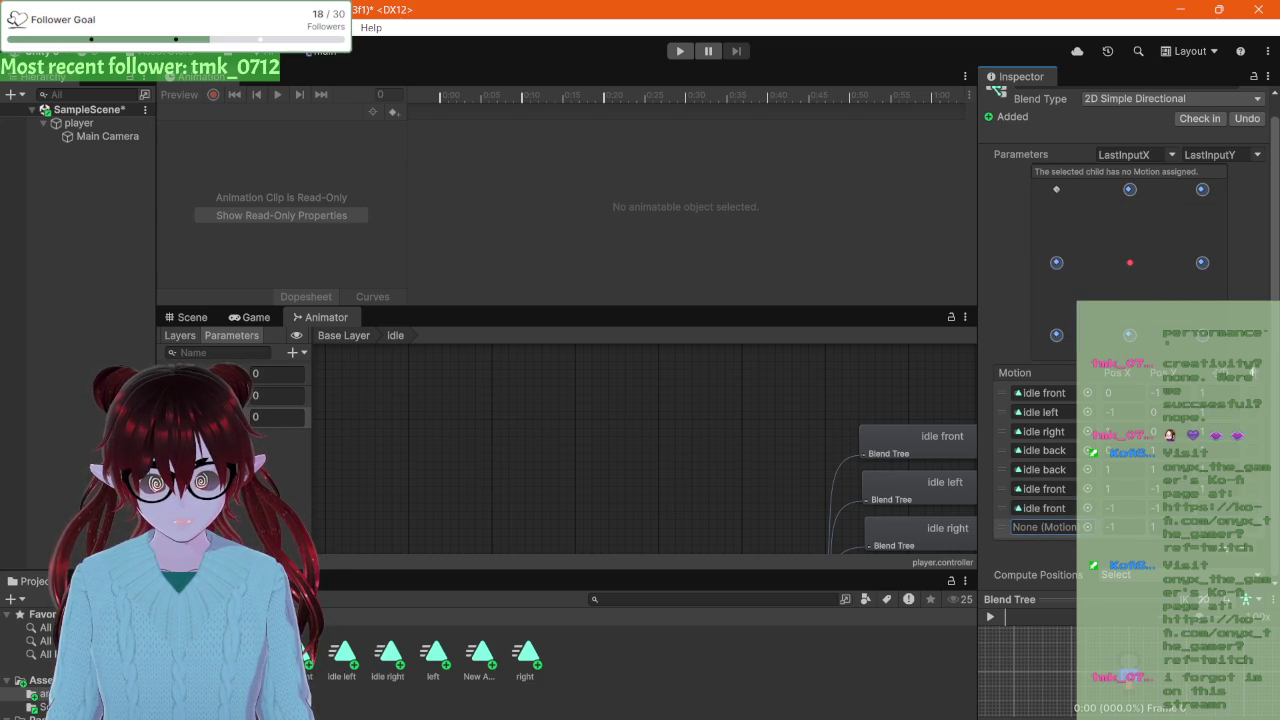
mouse_move(300, 655)
left_mouse_down()
mouse_move(1043, 528)
mouse_move(1030, 532)
left_mouse_up()
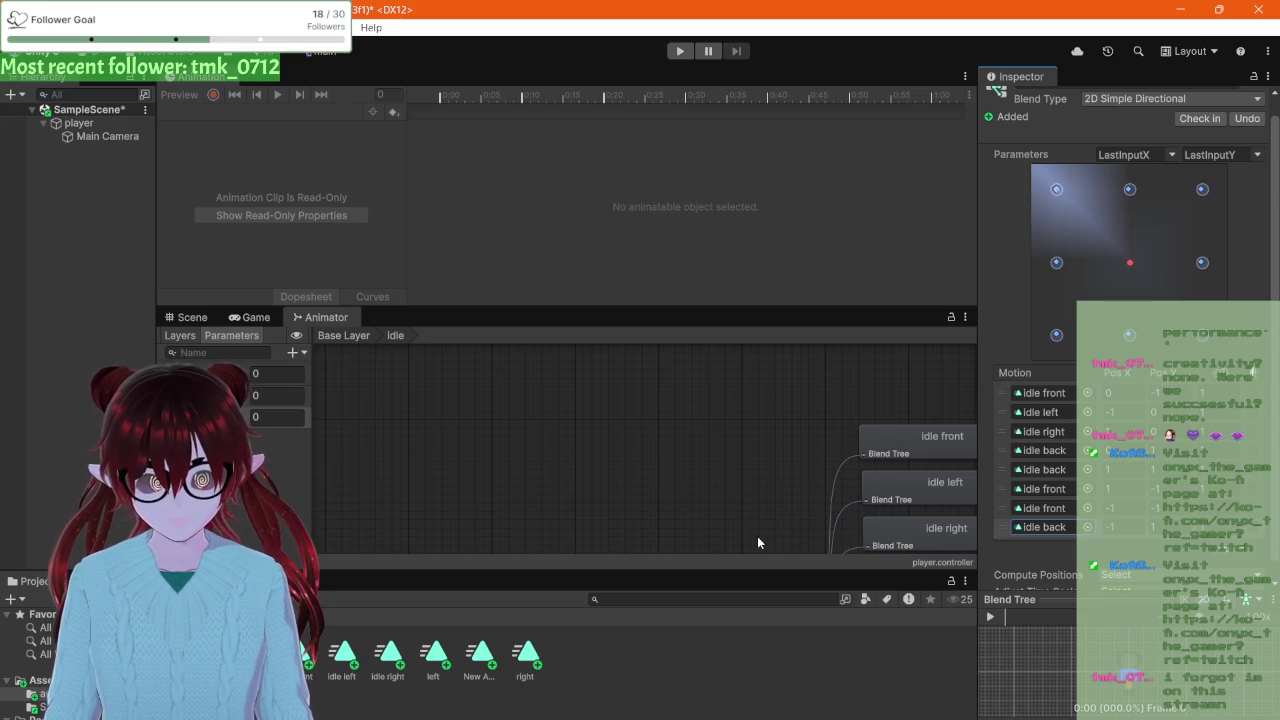
scroll(816, 495, "down", 5)
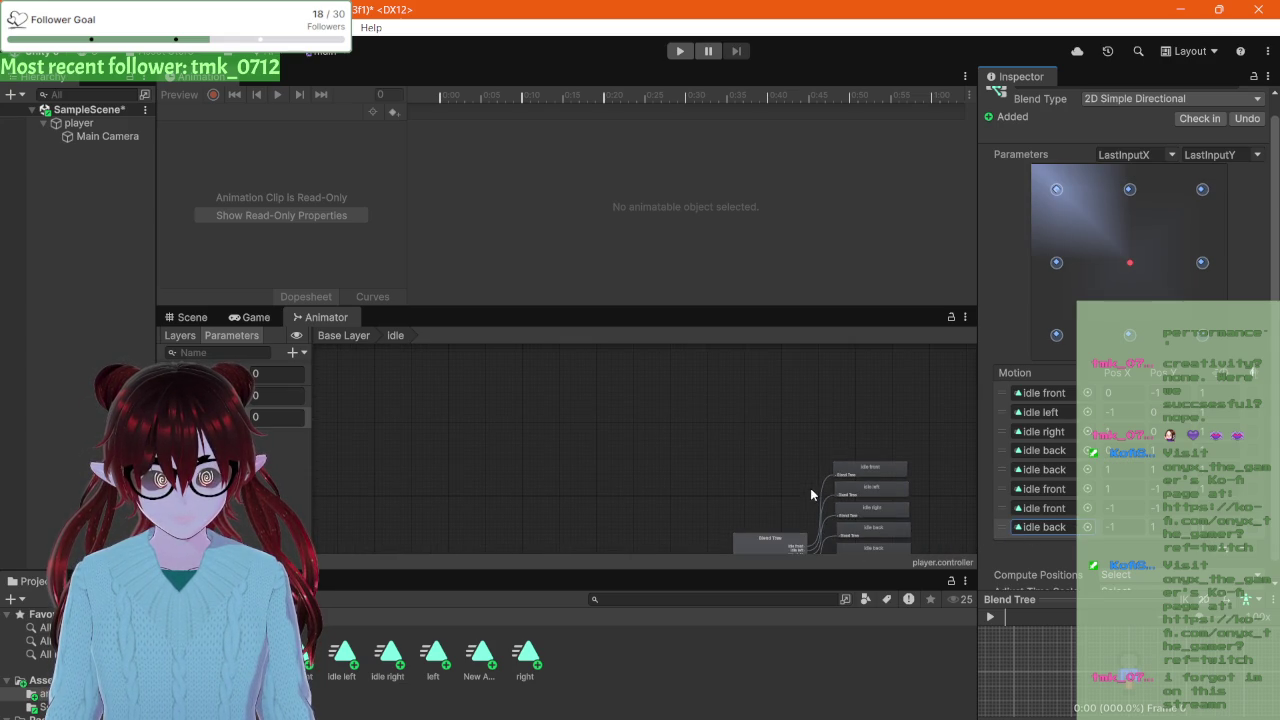
mouse_move(766, 470)
left_mouse_down()
mouse_move(629, 402)
mouse_move(642, 424)
mouse_move(626, 402)
left_mouse_up()
scroll(620, 392, "up", 1)
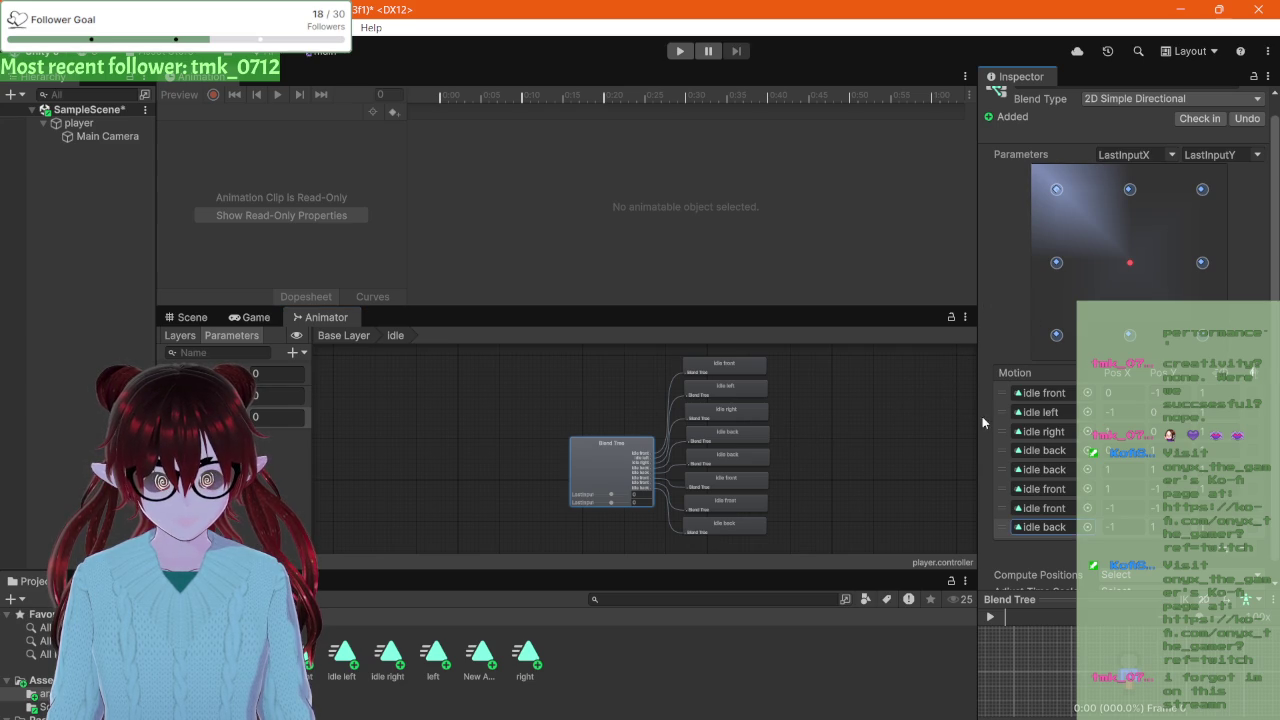
scroll(805, 449, "up", 1)
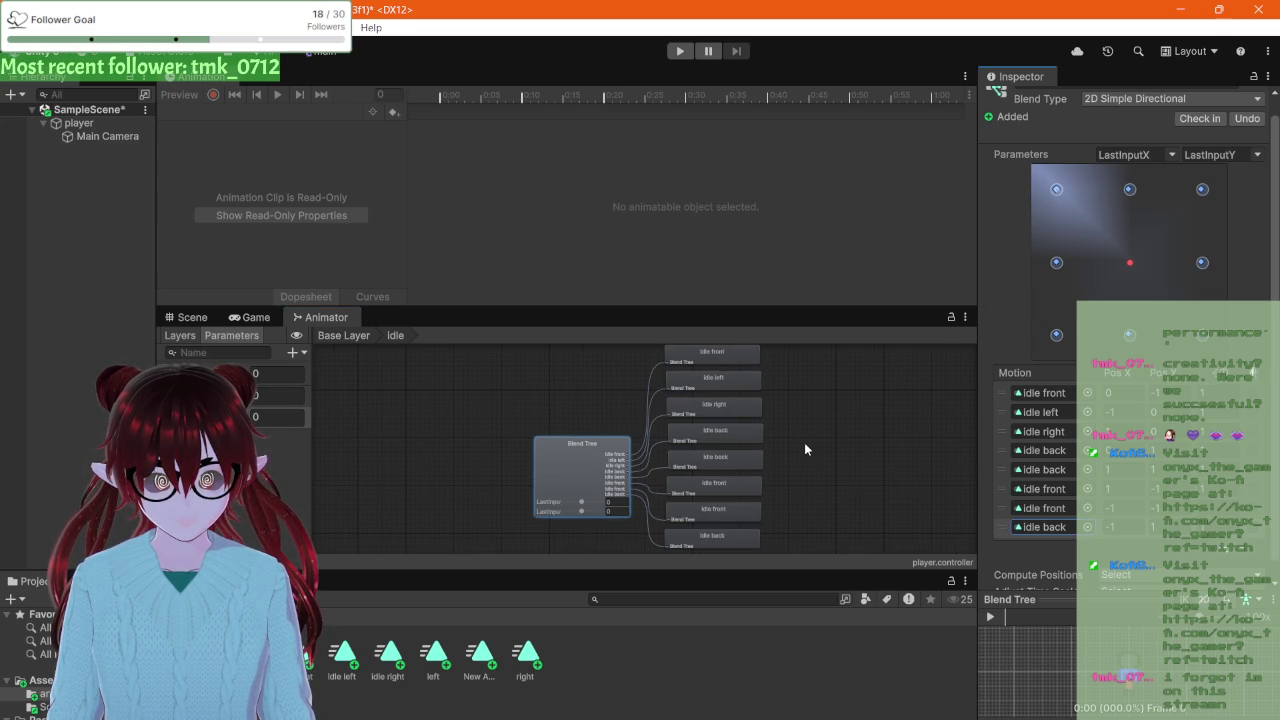
scroll(805, 445, "down", 1)
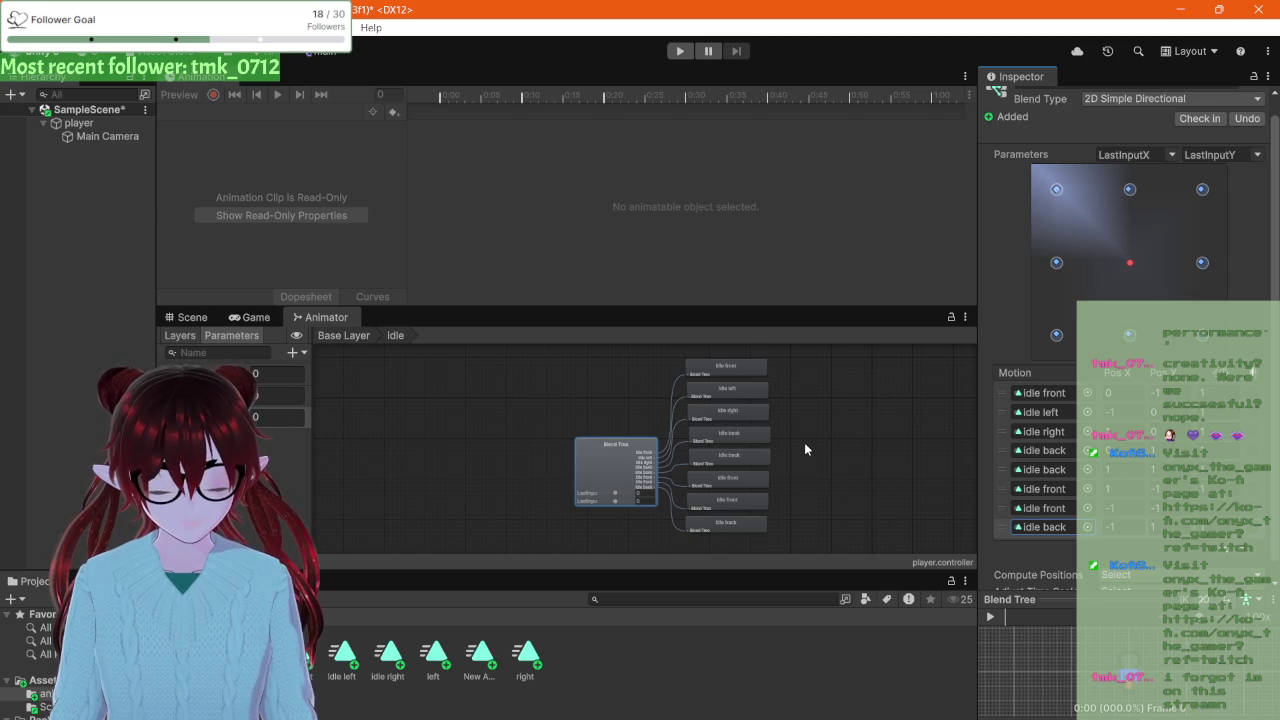
key("super+shift+s")
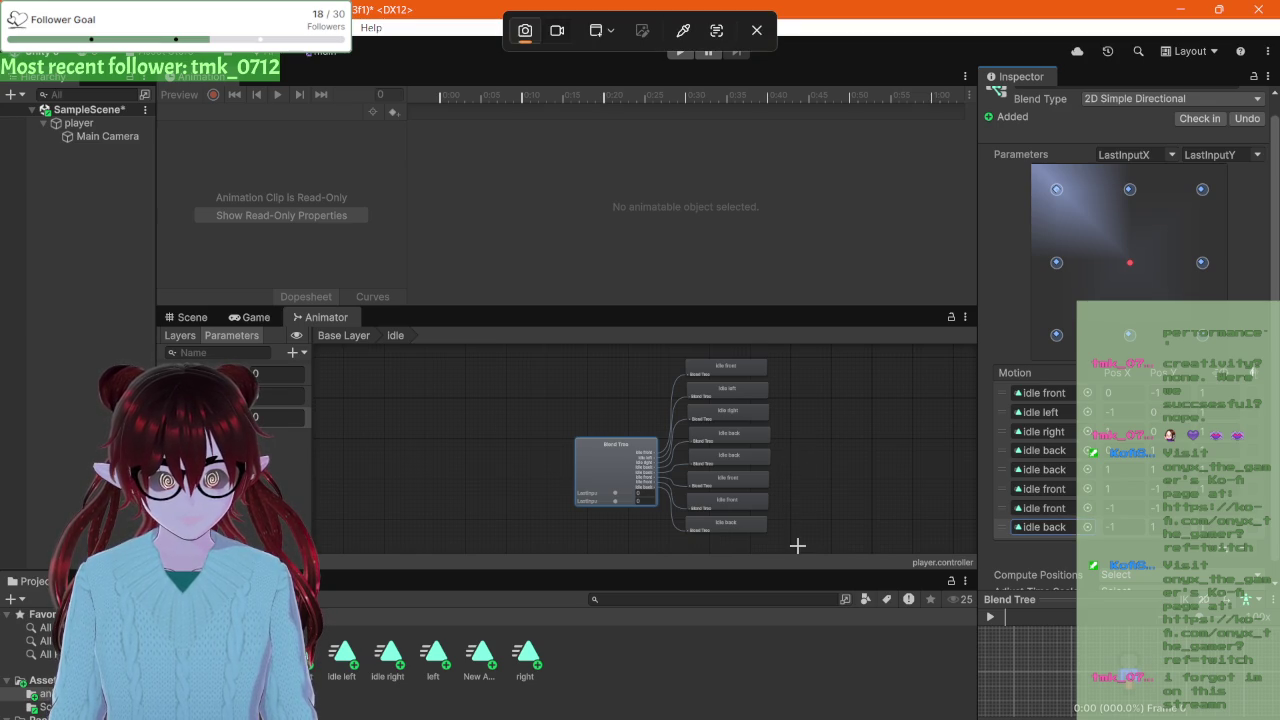
key("Escape")
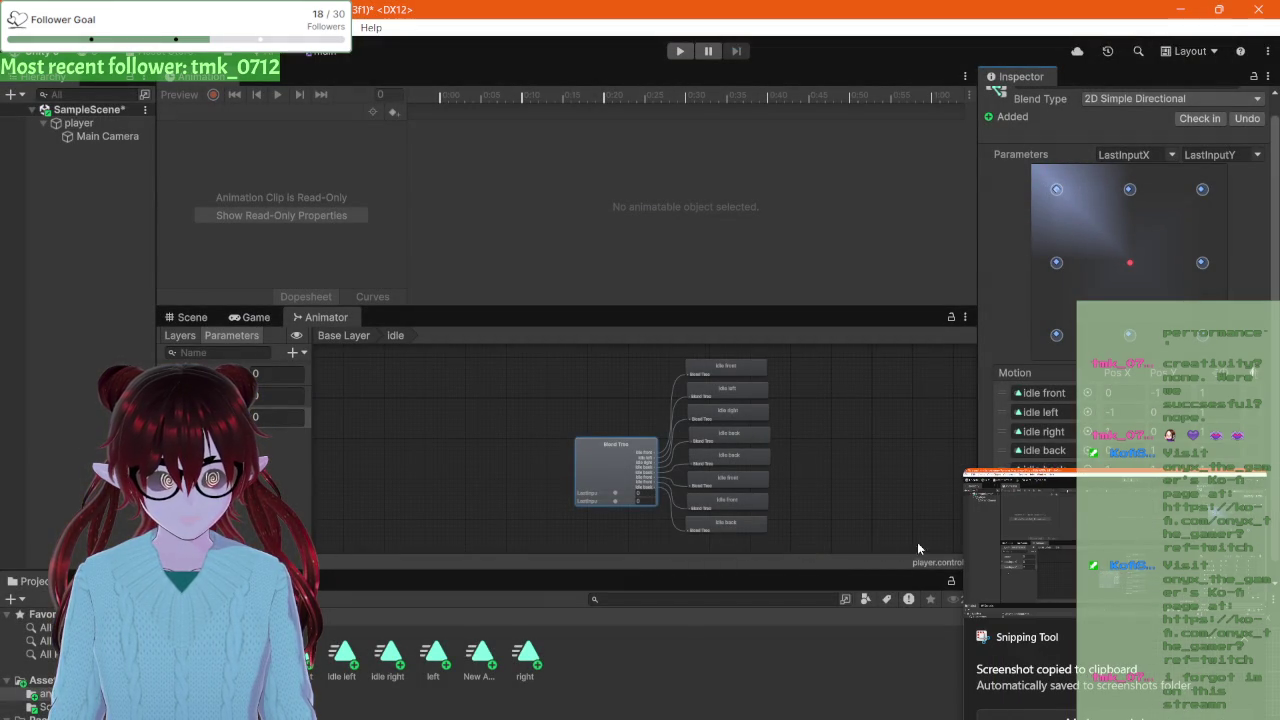
left_click(733, 519)
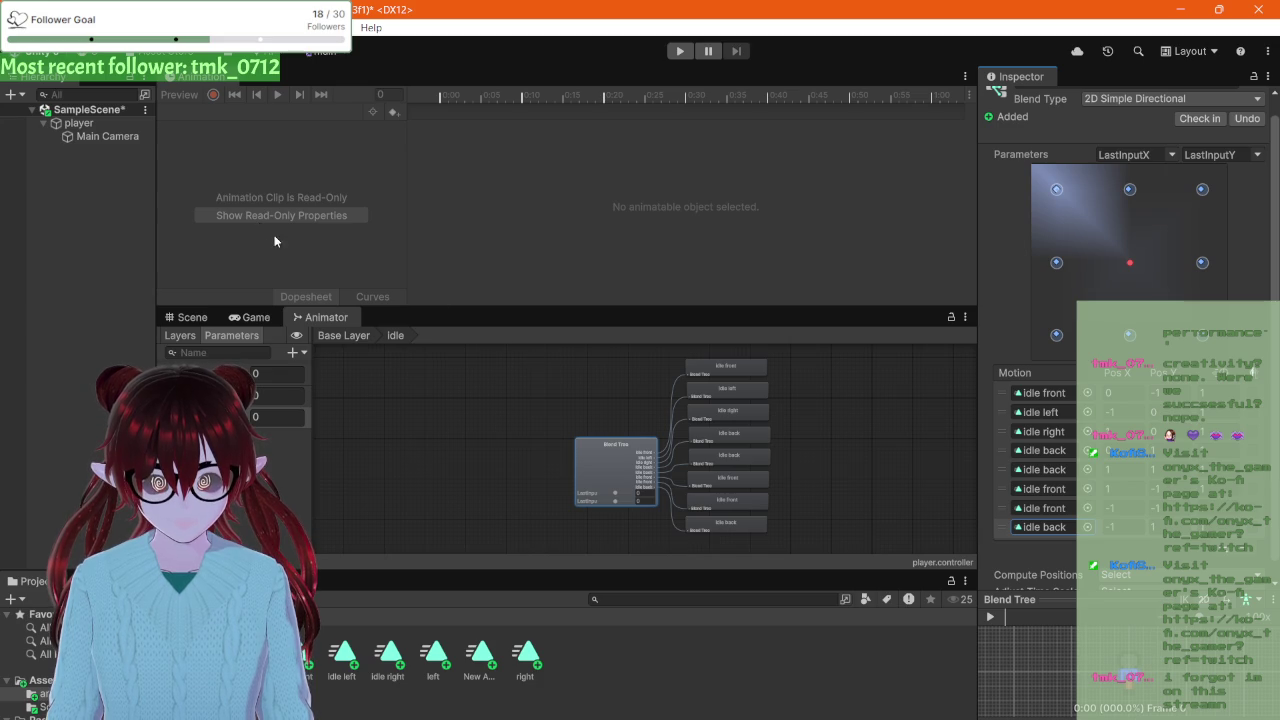
Step: Return to the Base Layer graph and bring up Create State on its empty grid
left_click(344, 336)
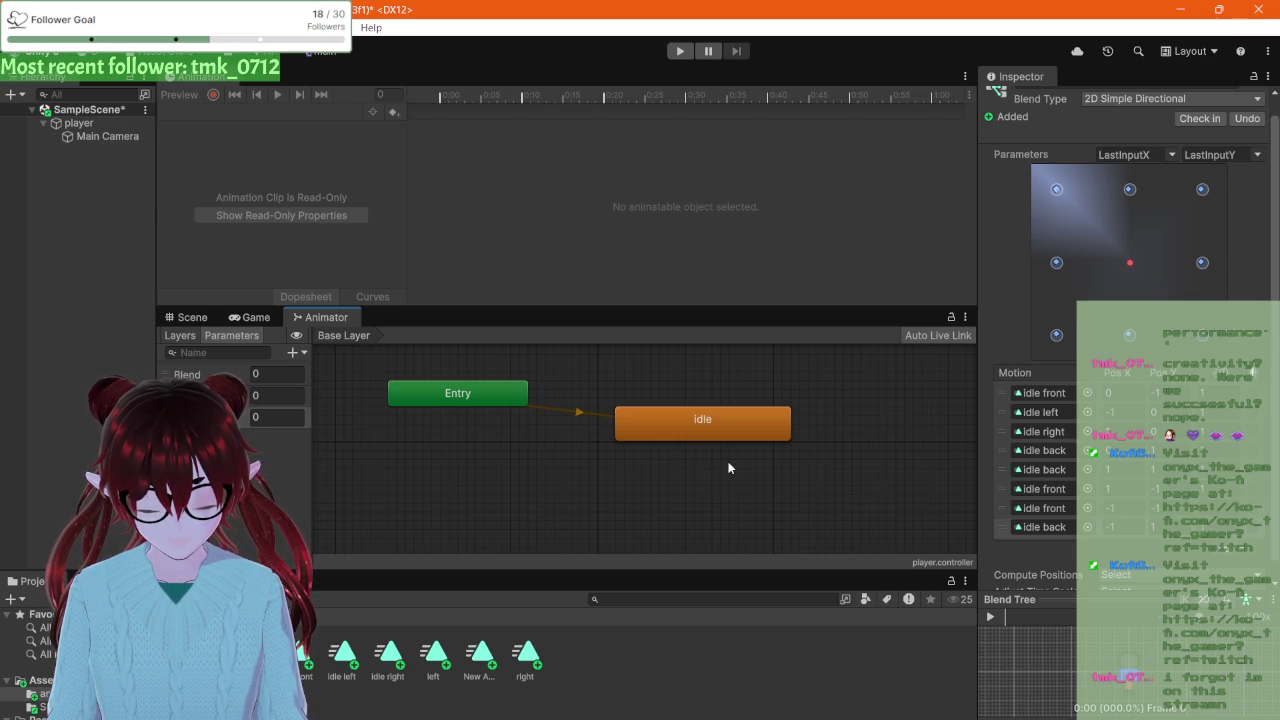
right_click(852, 416)
mouse_move(868, 427)
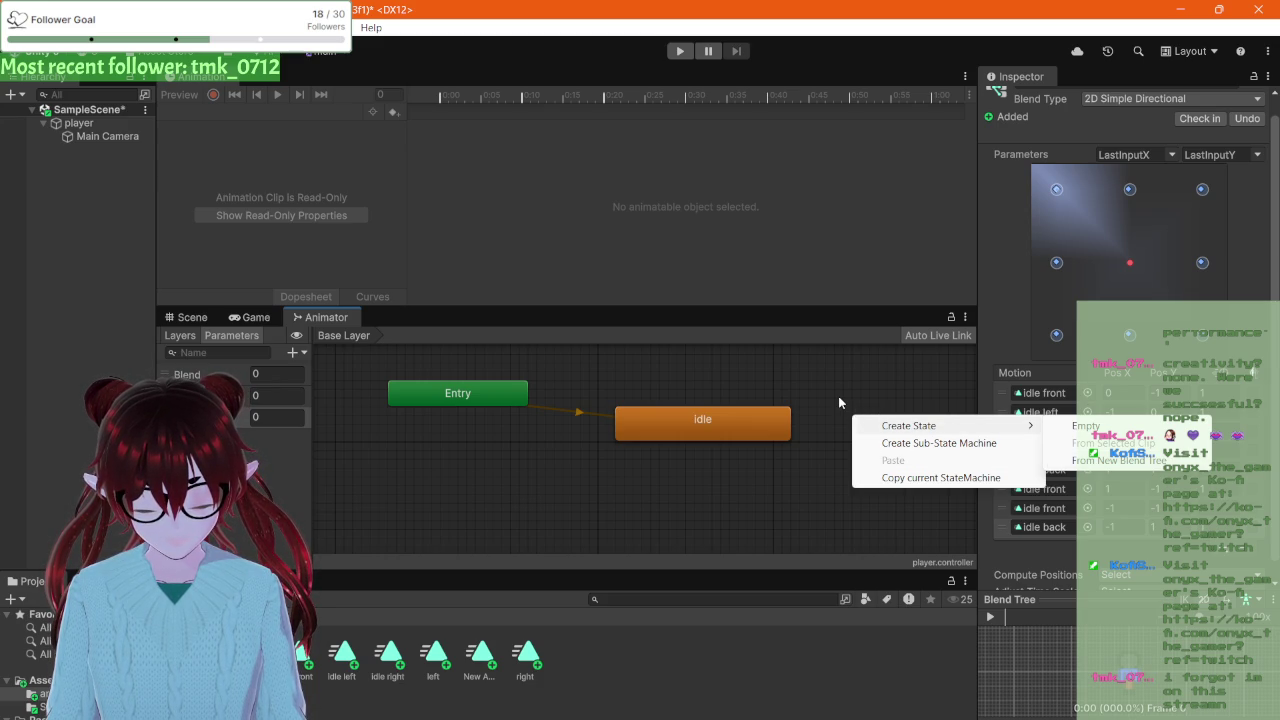
Step: Create a state from a new blend tree and open its inner graph
left_click(1115, 460)
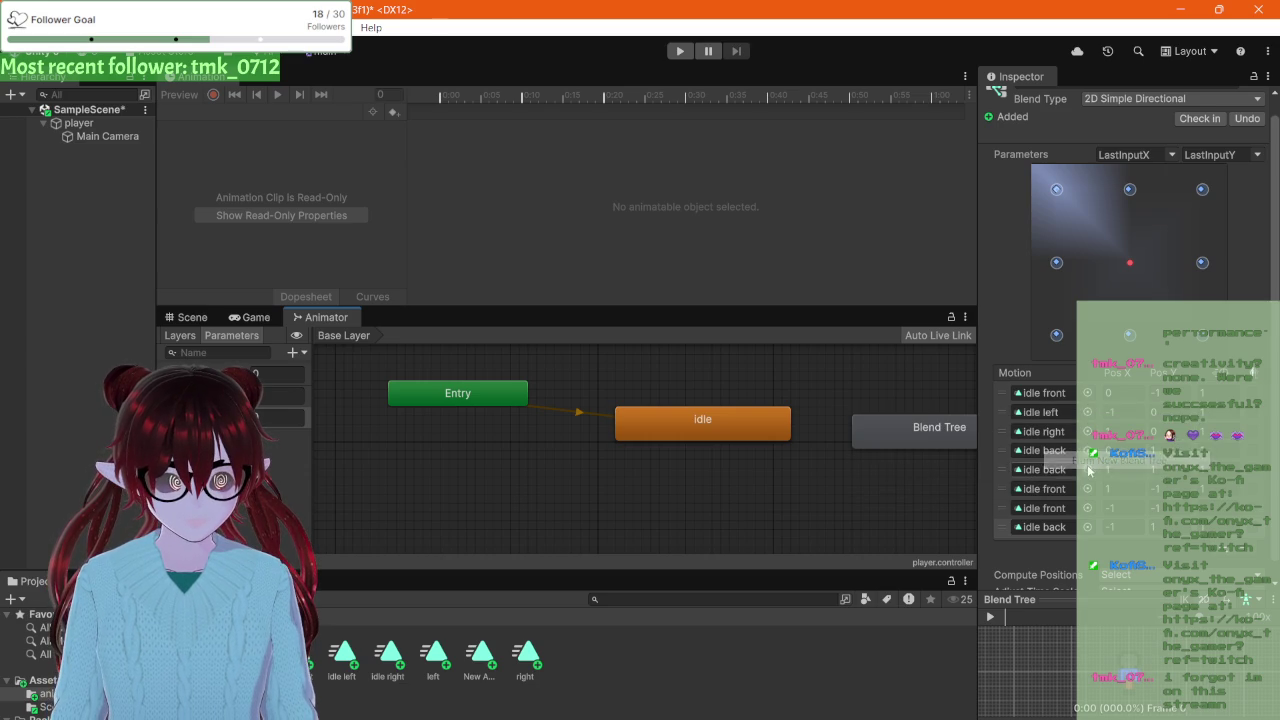
left_click(885, 442)
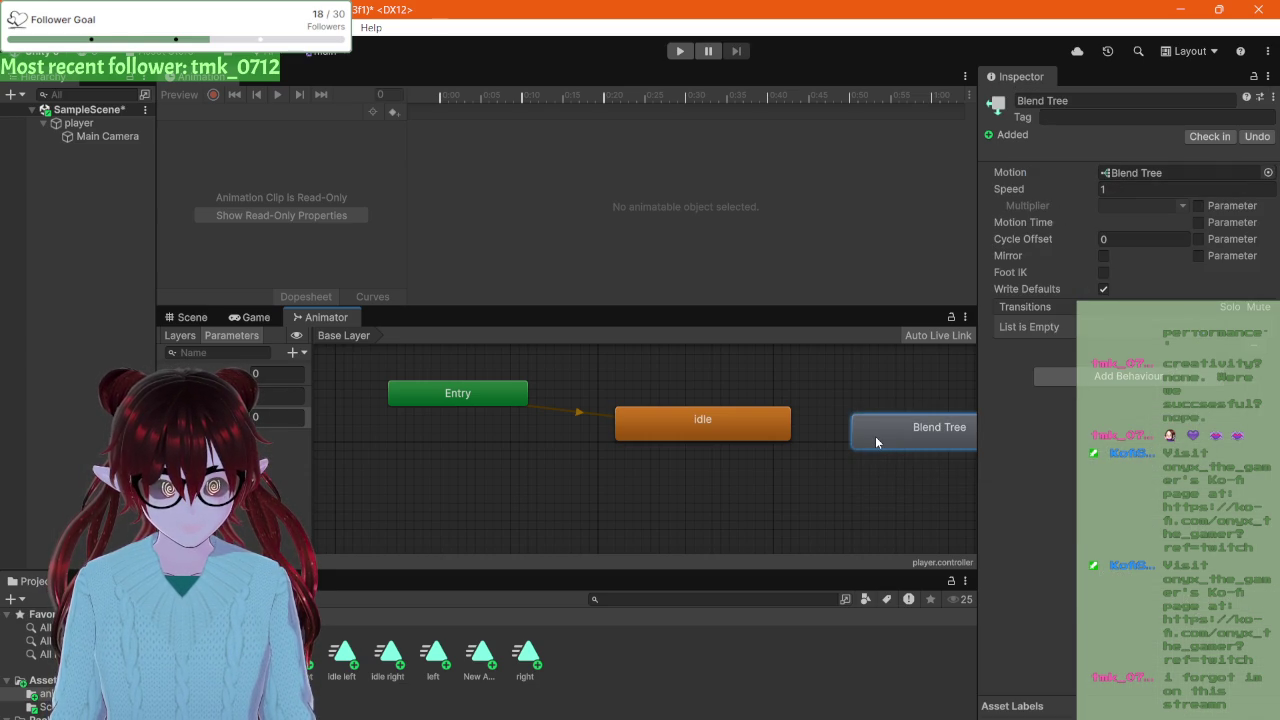
double_click(875, 442)
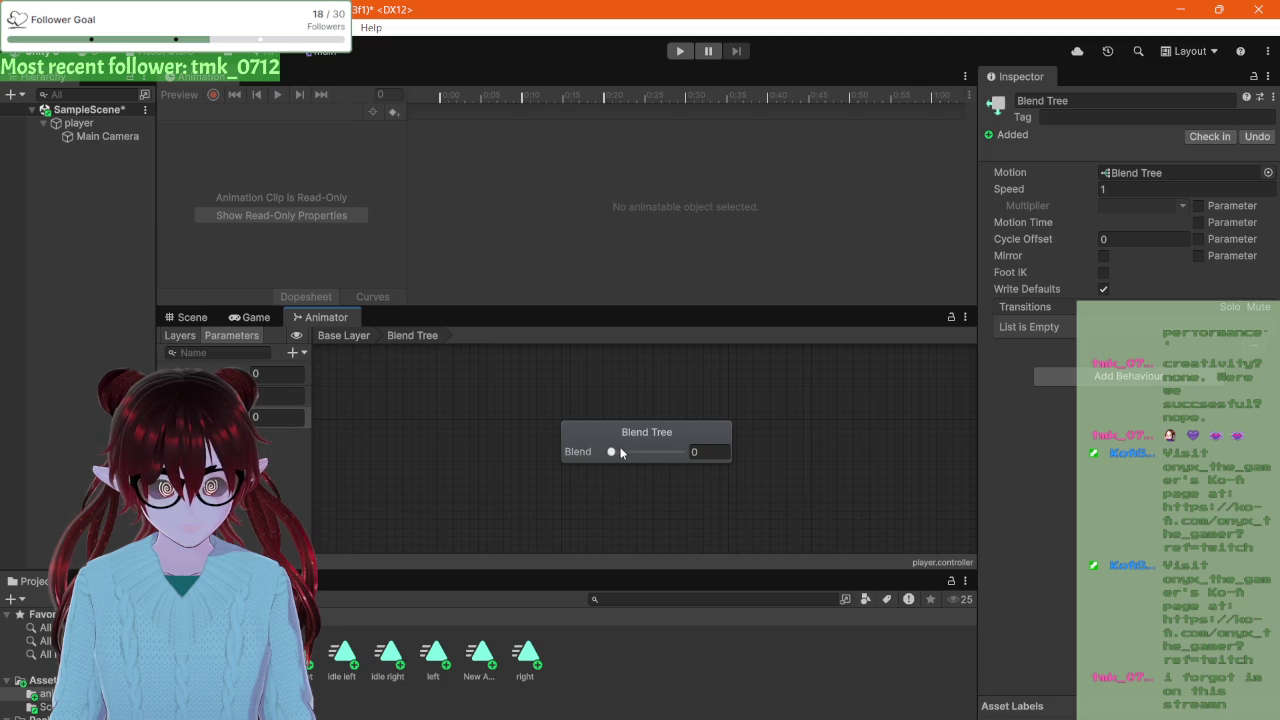
left_click(641, 432)
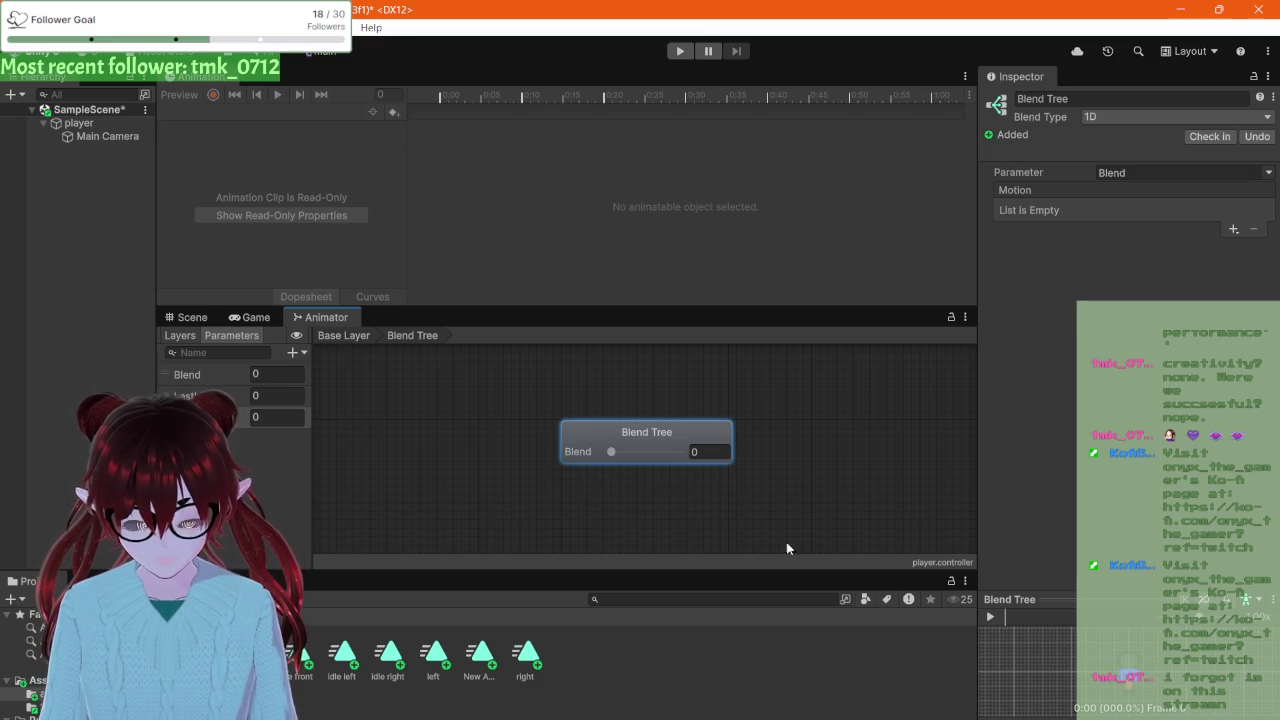
Step: Rename the blend tree to Walk in the Inspector
left_click(1066, 101)
double_click(1064, 100)
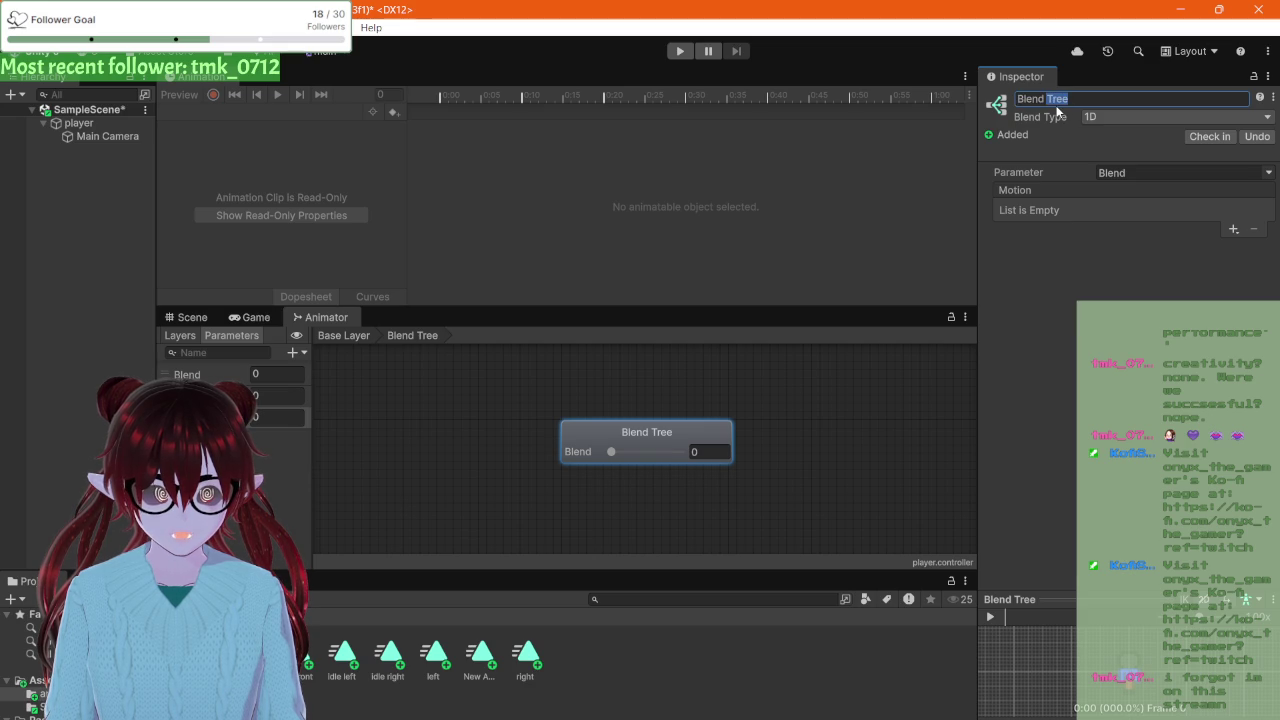
double_click(1040, 100)
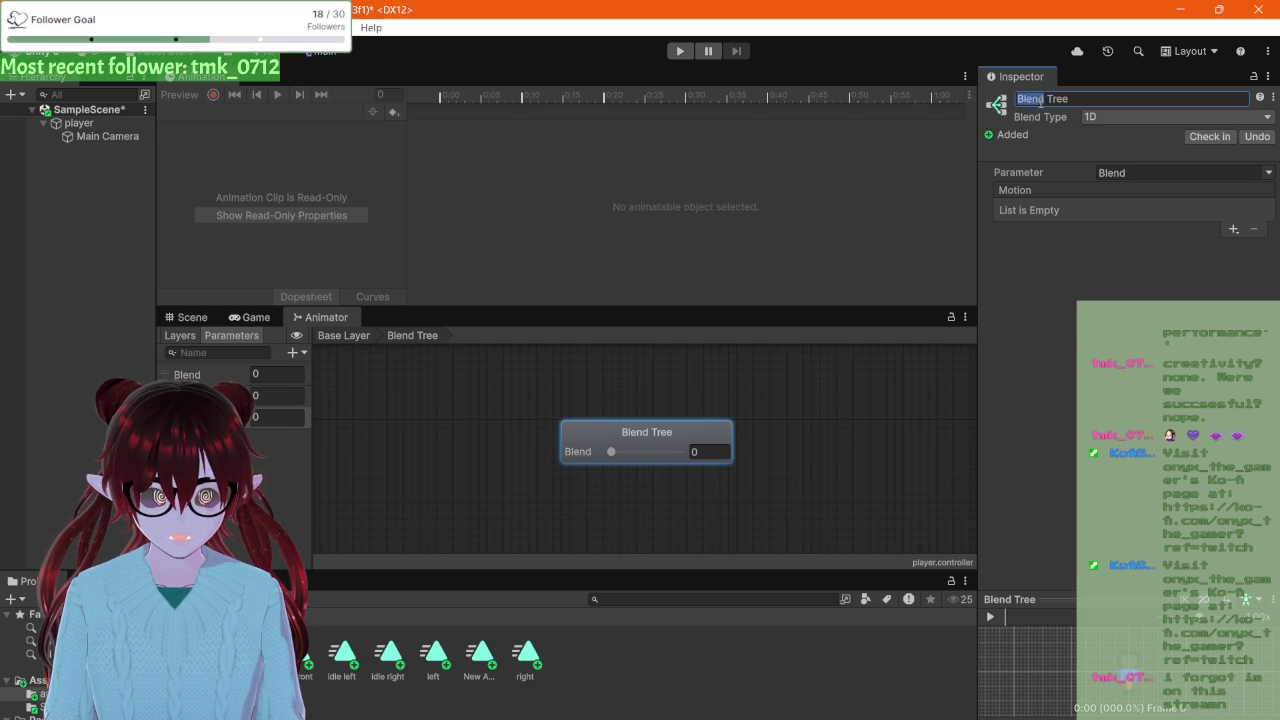
key("ctrl+a")
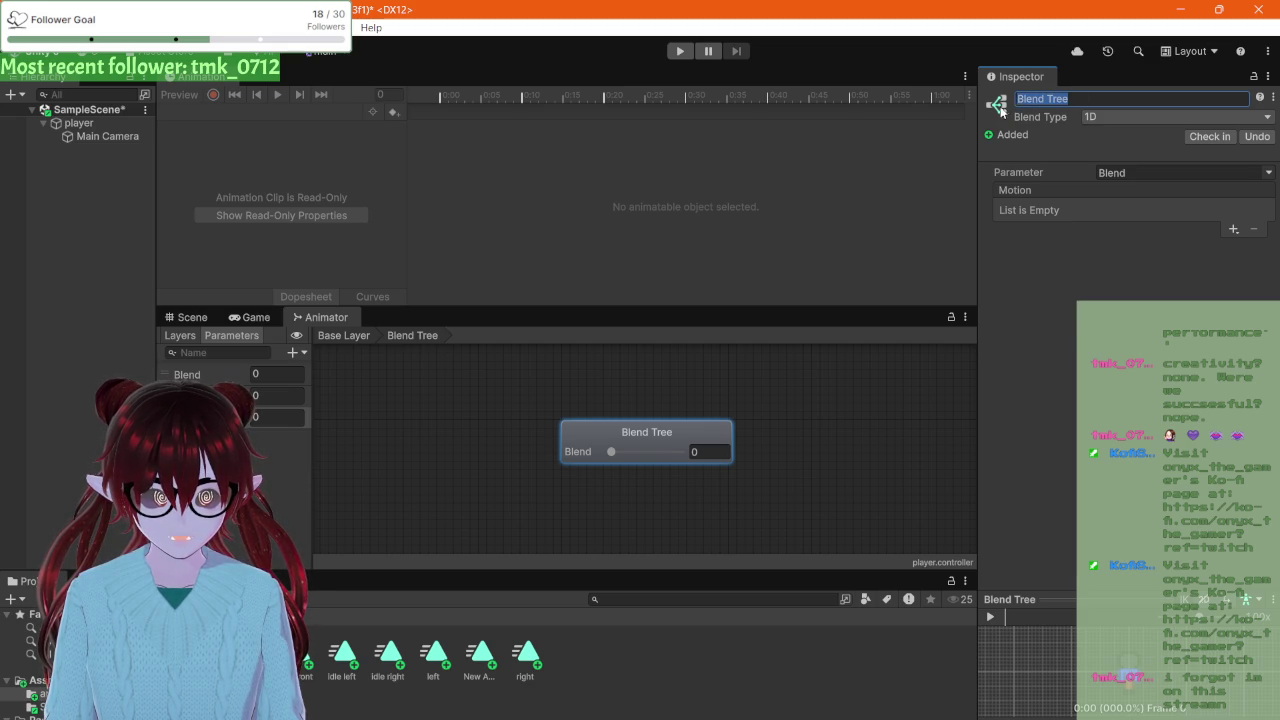
type("Walk")
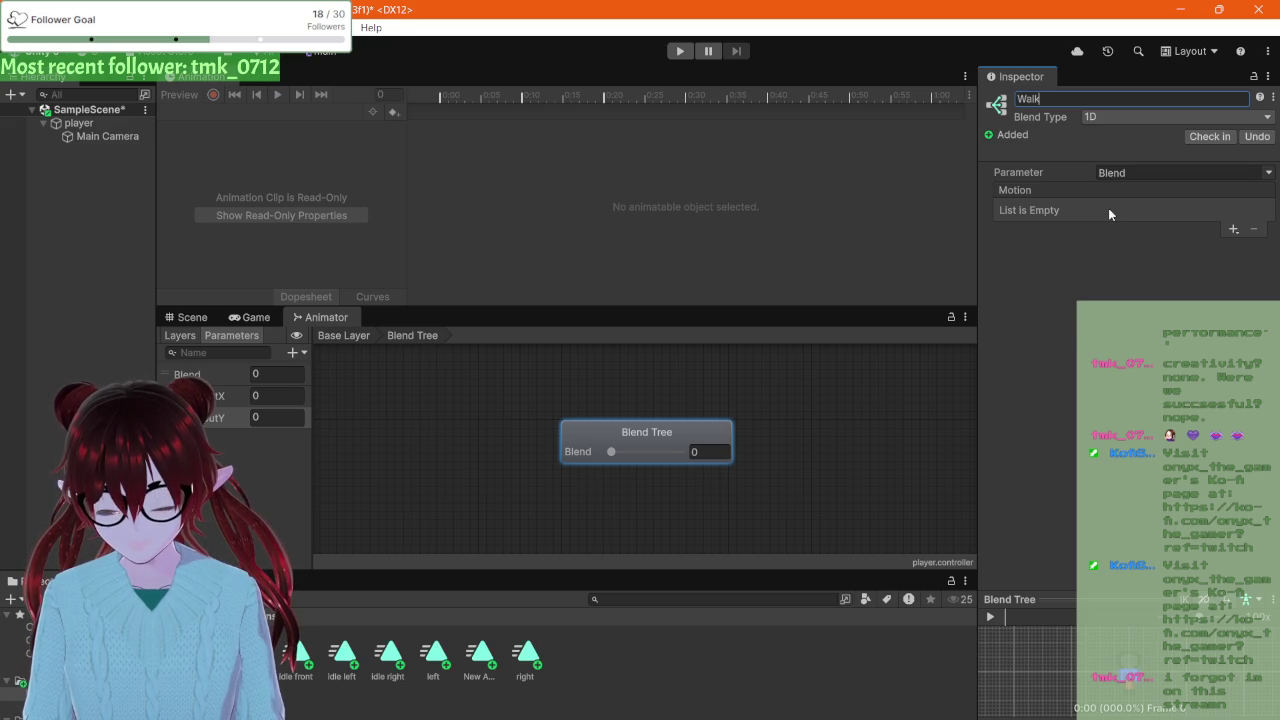
key("Return")
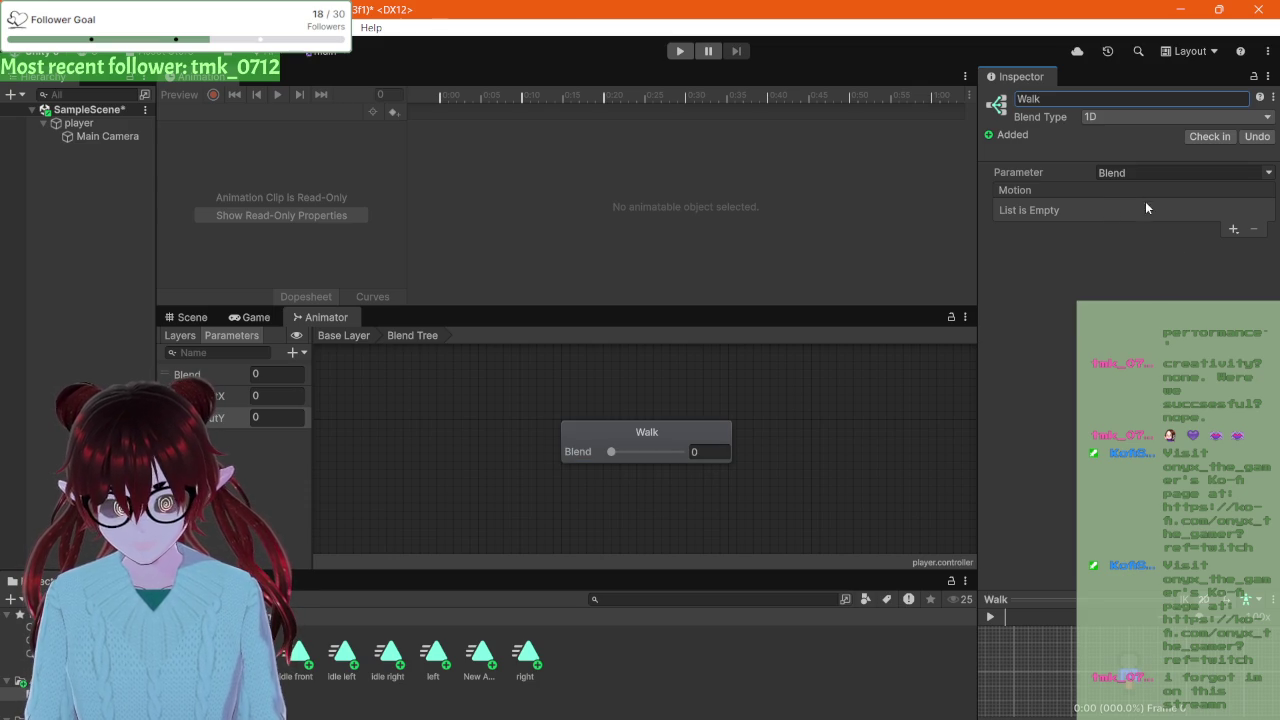
Step: Change the Walk blend tree's Blend Type to 2D Simple Directional
left_click(1090, 119)
left_click(1118, 152)
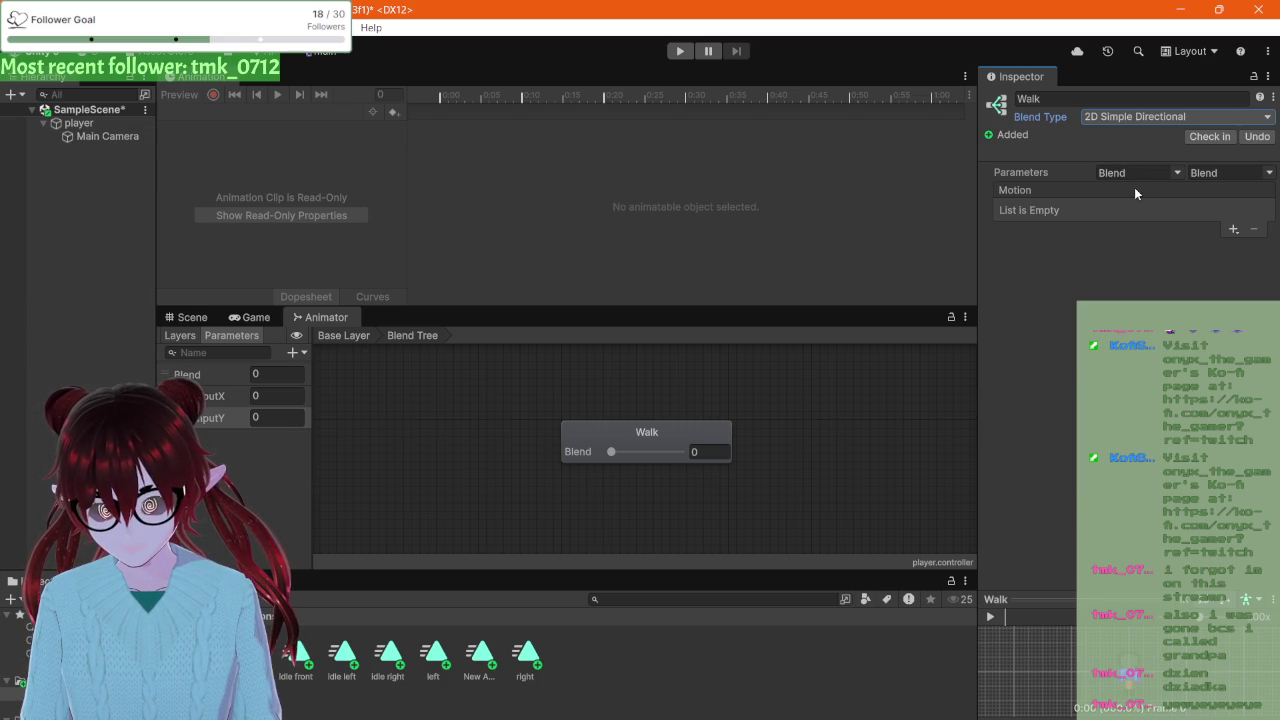
Step: Add new Float parameters to the Animator, confirming the first one's name
left_click(294, 352)
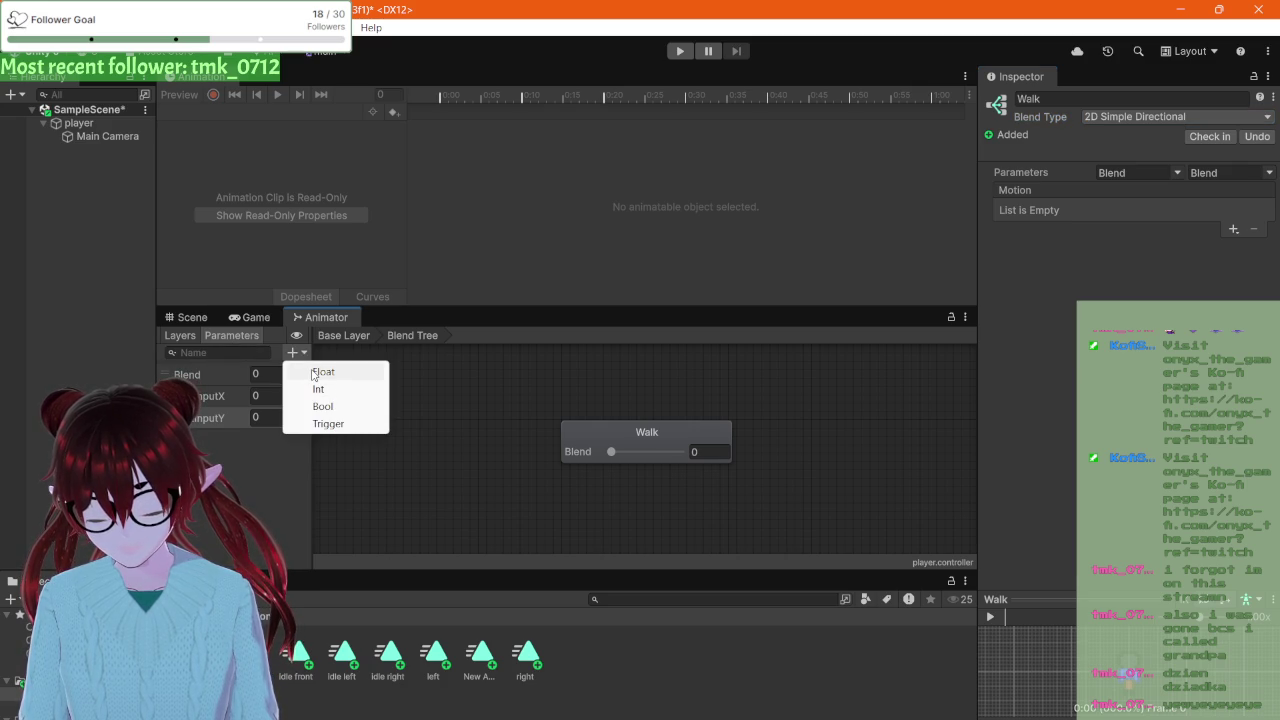
left_click(313, 373)
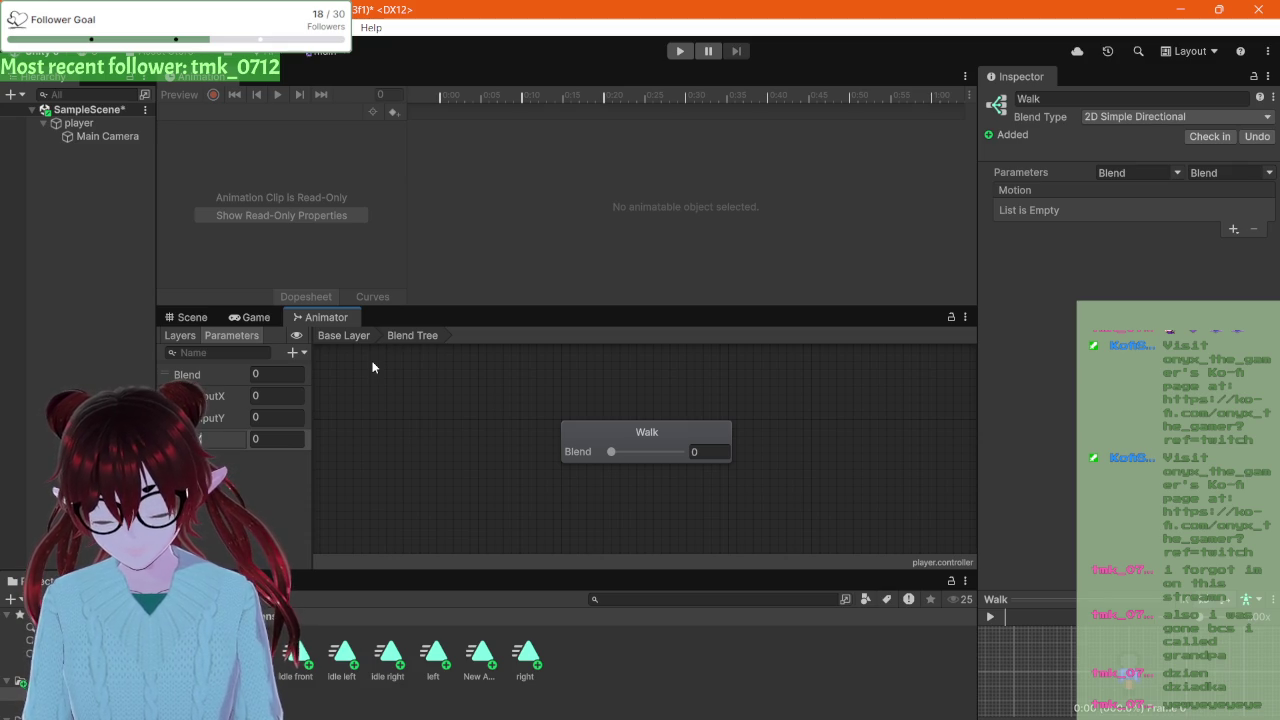
key("Return")
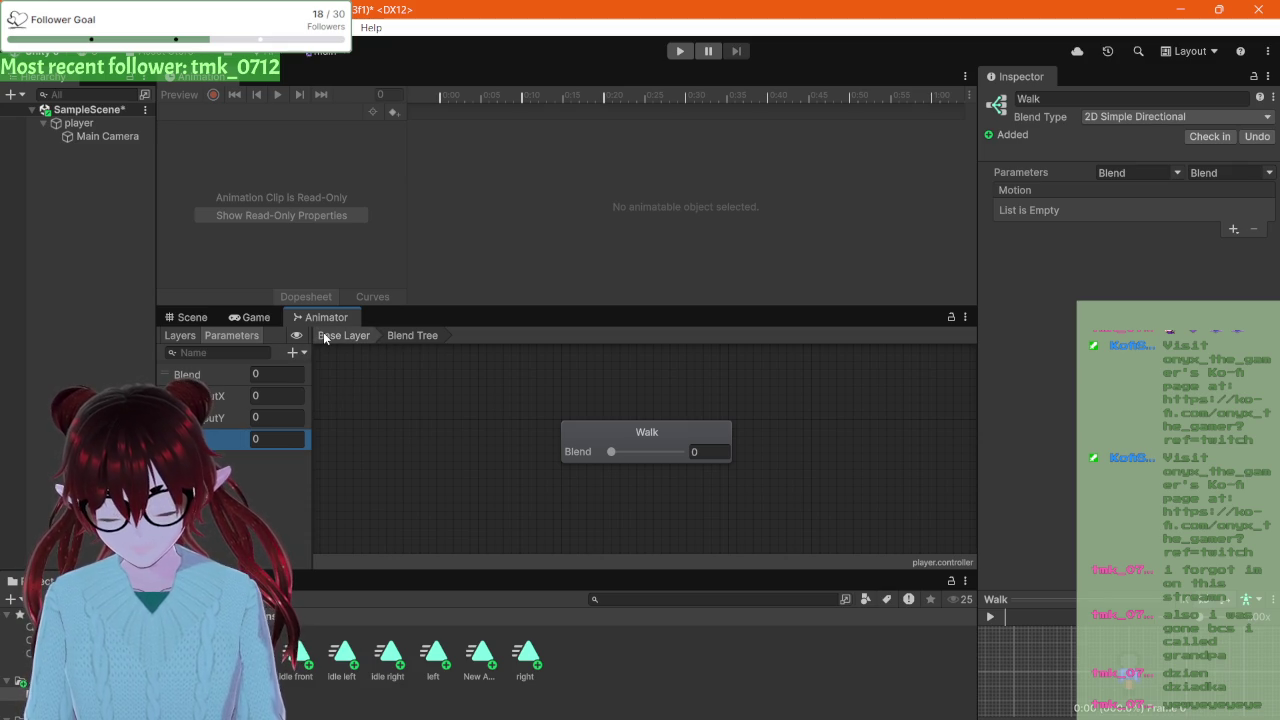
left_click(293, 352)
left_click(320, 373)
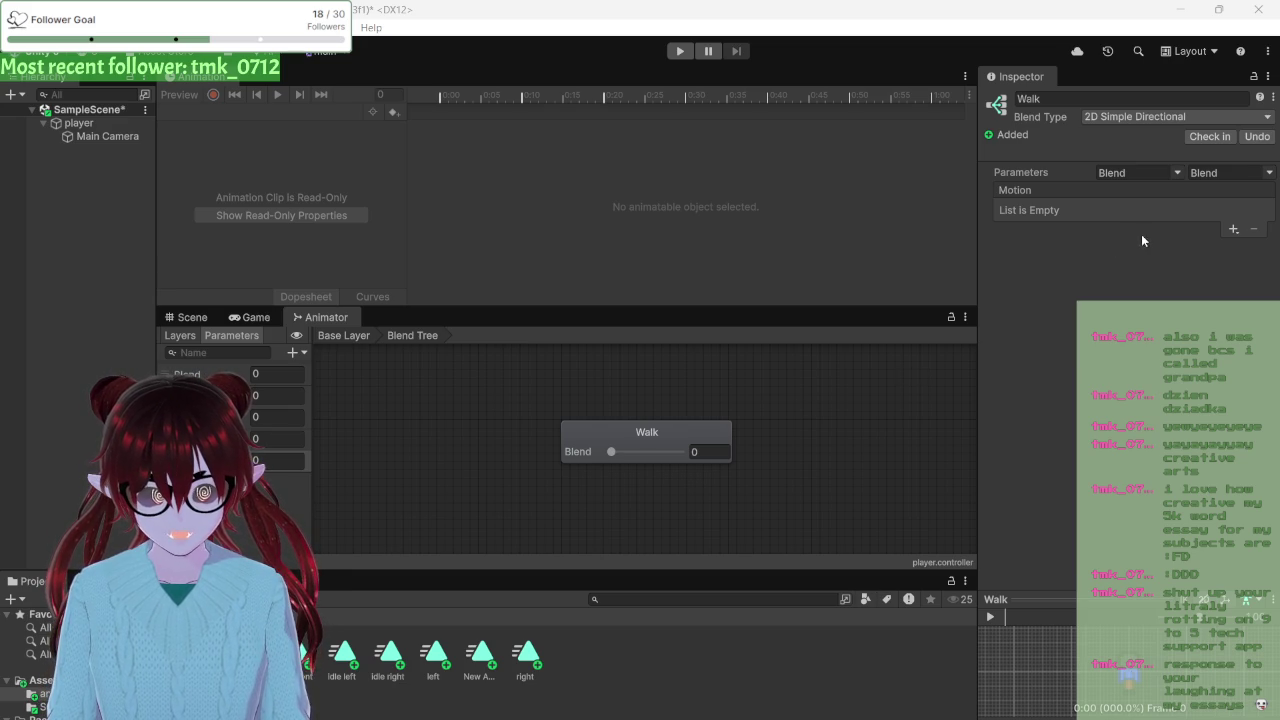
Step: Bring up the add-motion choices for the Walk blend tree's motion list
left_click(1233, 229)
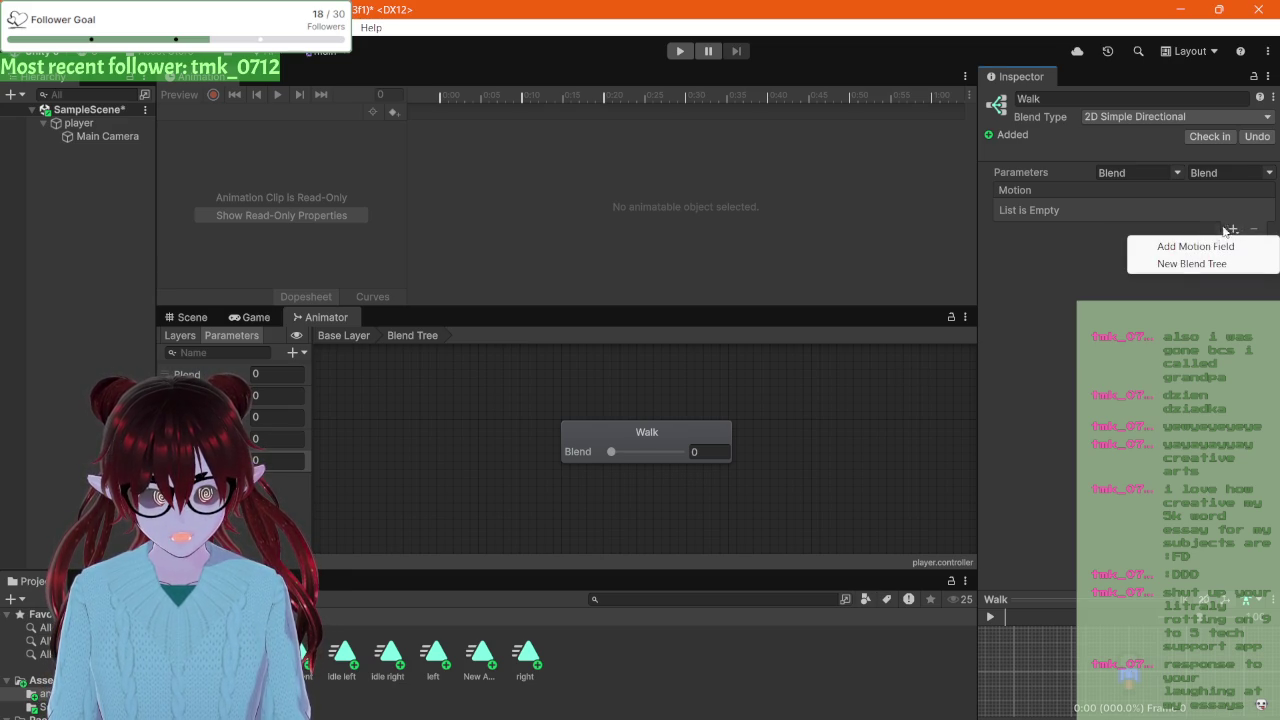
Step: Add the first four empty motion slots to the Walk blend tree
left_click(1186, 246)
left_click(1234, 230)
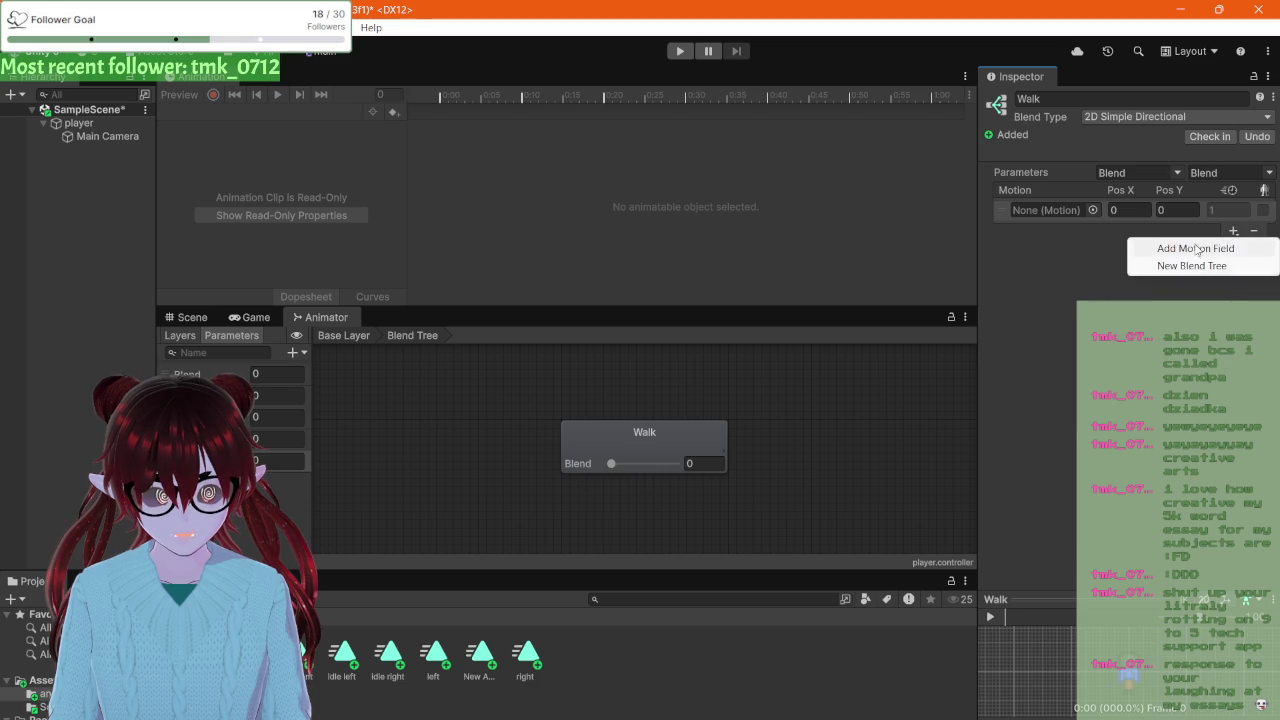
left_click(1190, 247)
left_click(1230, 451)
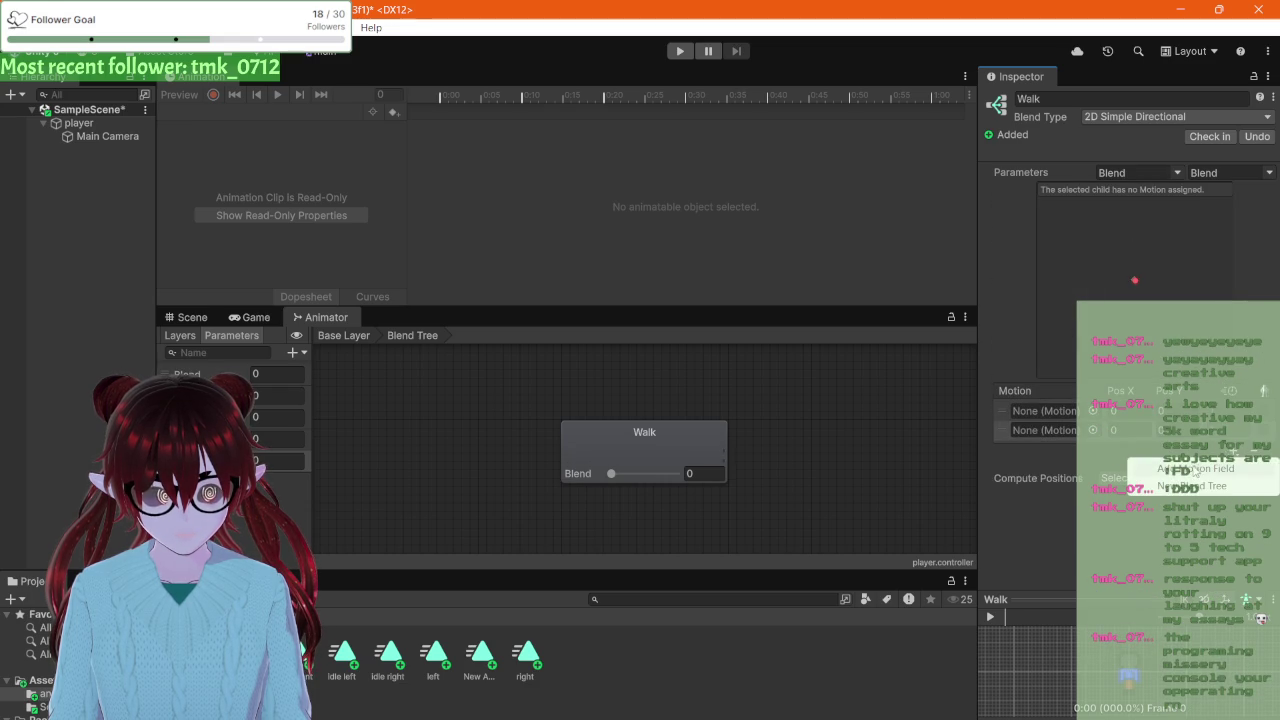
left_click(1195, 468)
left_click(1232, 472)
left_click(1200, 490)
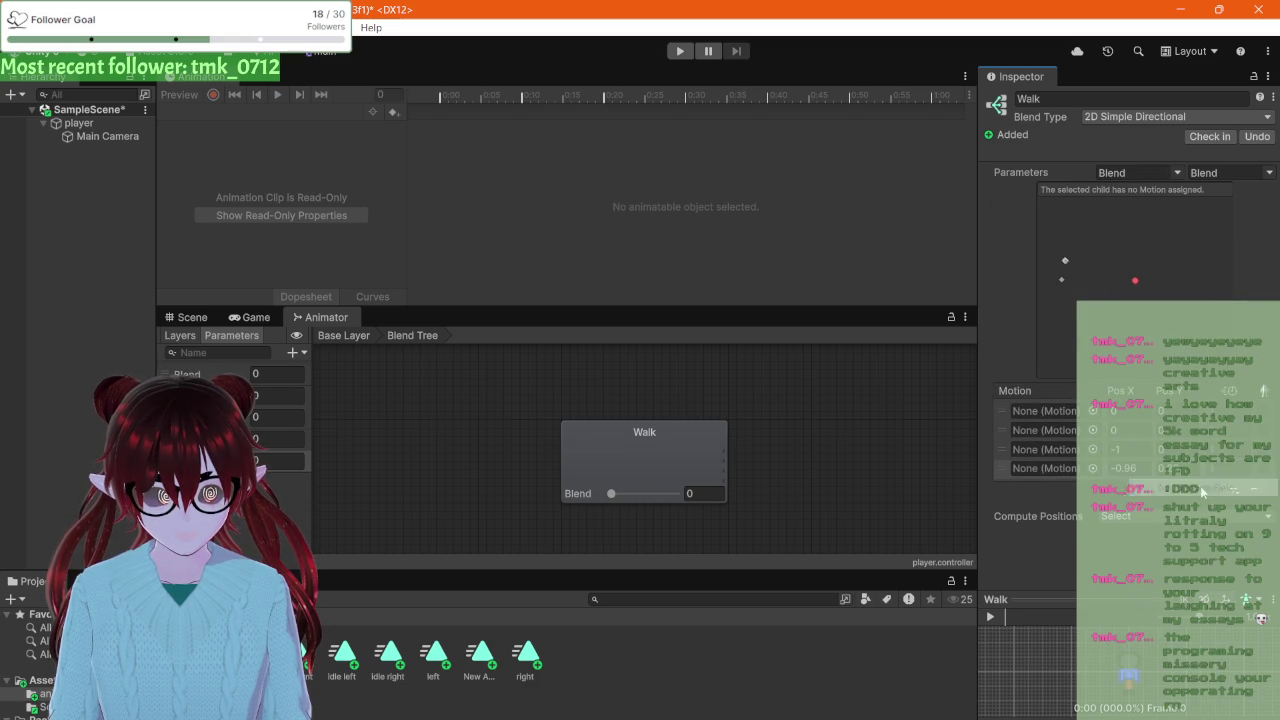
Step: Add four more empty motion slots, bringing Walk to eight
left_click(1233, 494)
left_click(1211, 509)
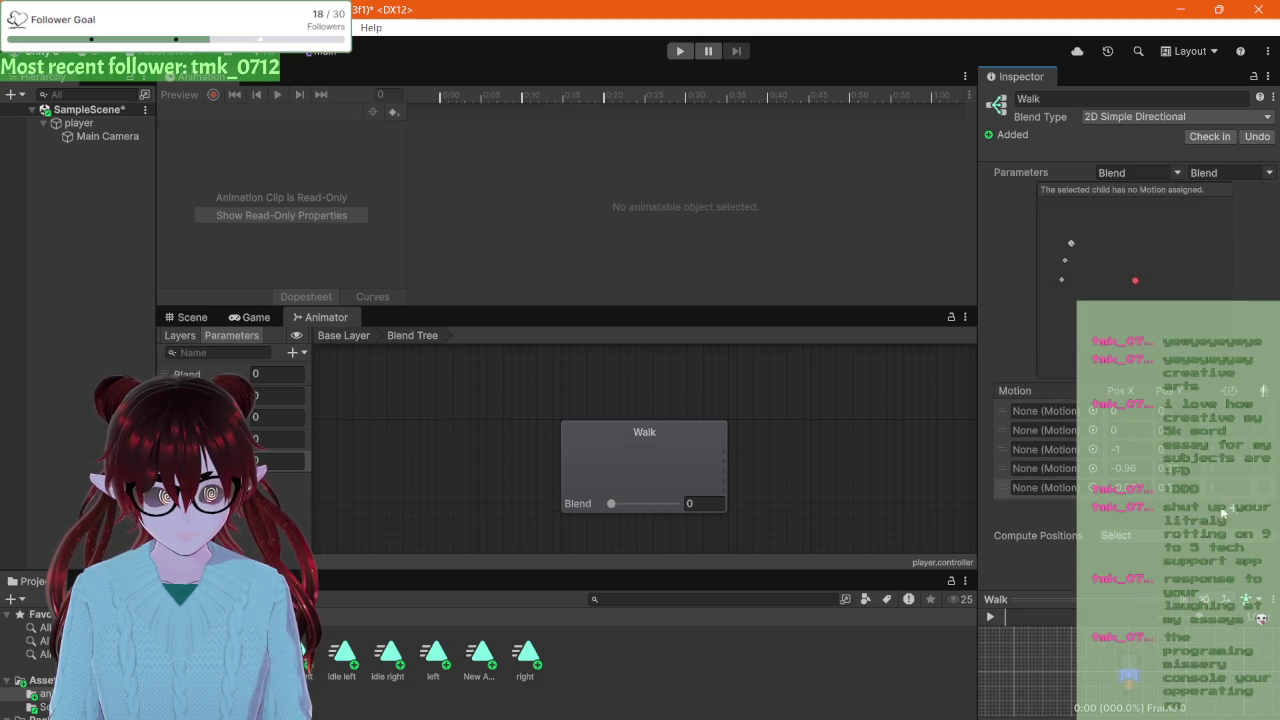
left_click(1228, 514)
left_click(1200, 527)
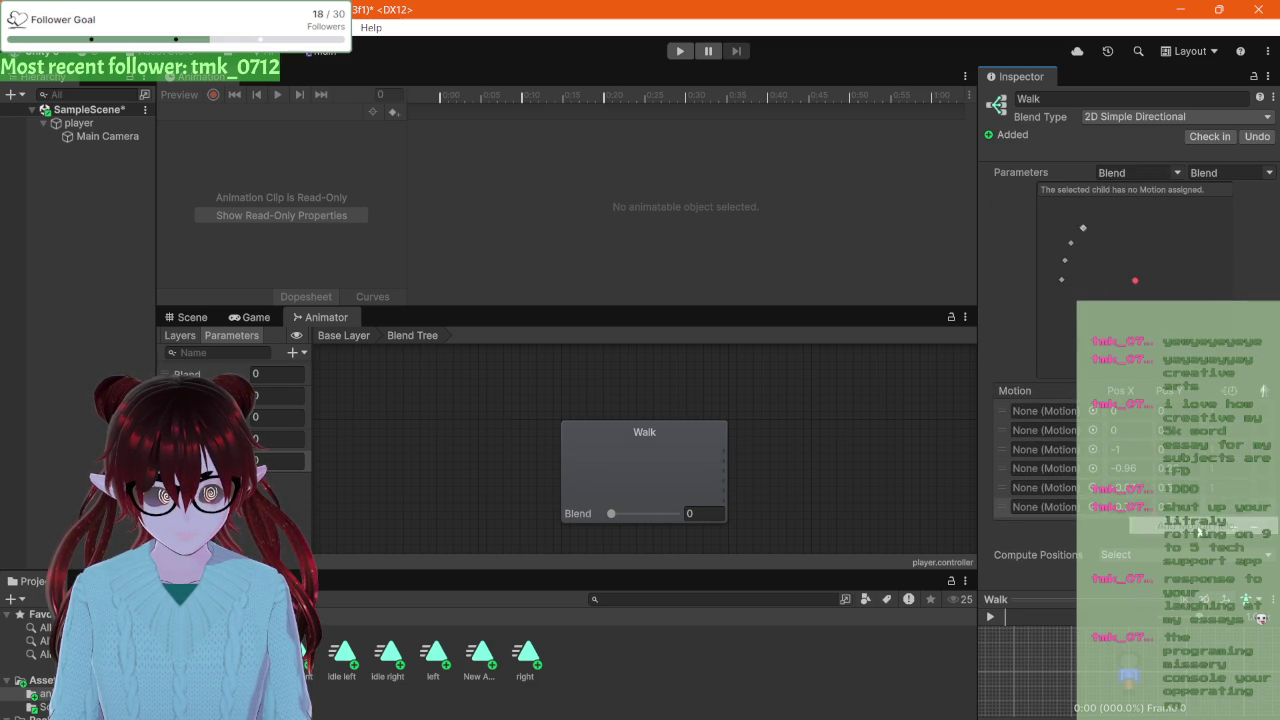
left_click(1230, 530)
left_click(1200, 546)
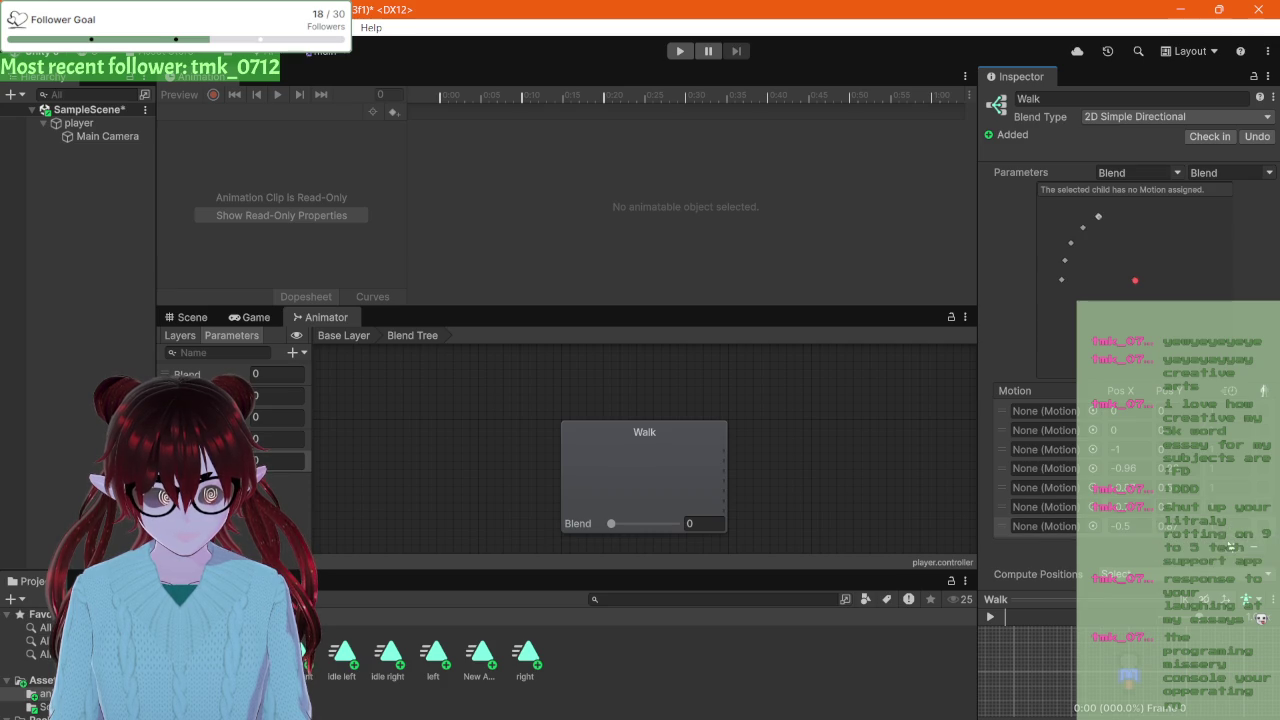
left_click(1233, 548)
left_click(1200, 564)
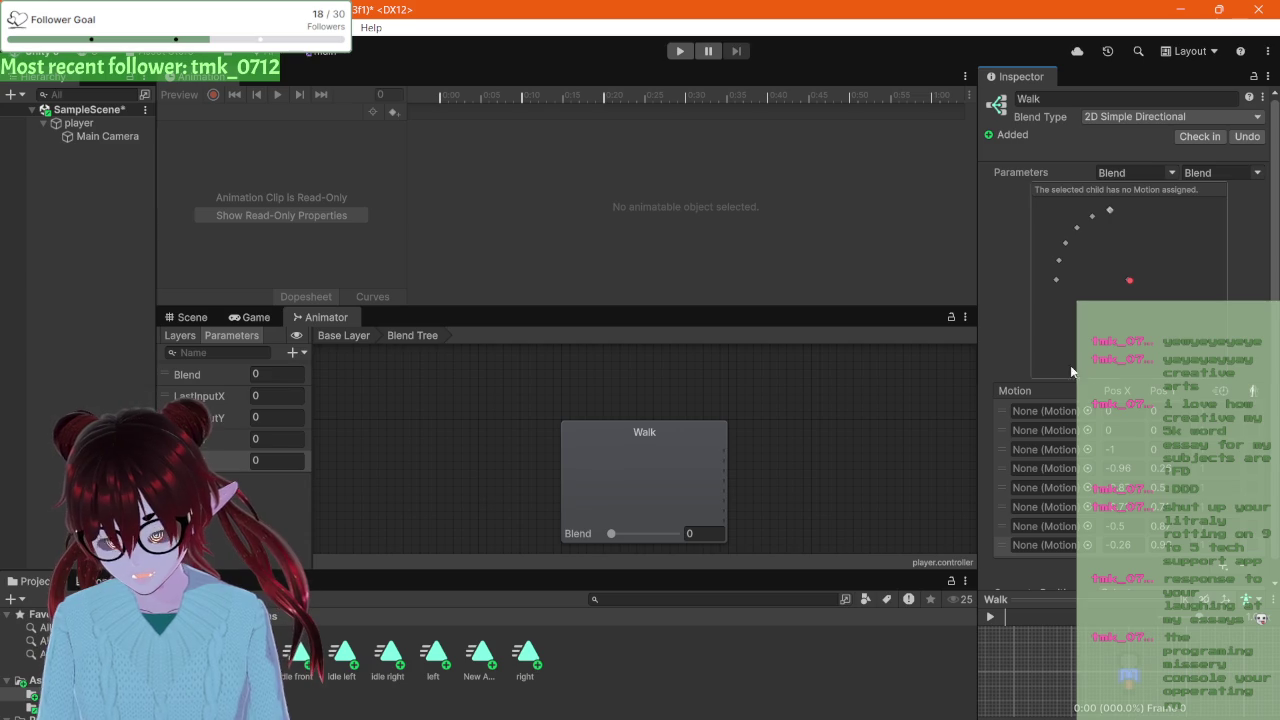
key("super")
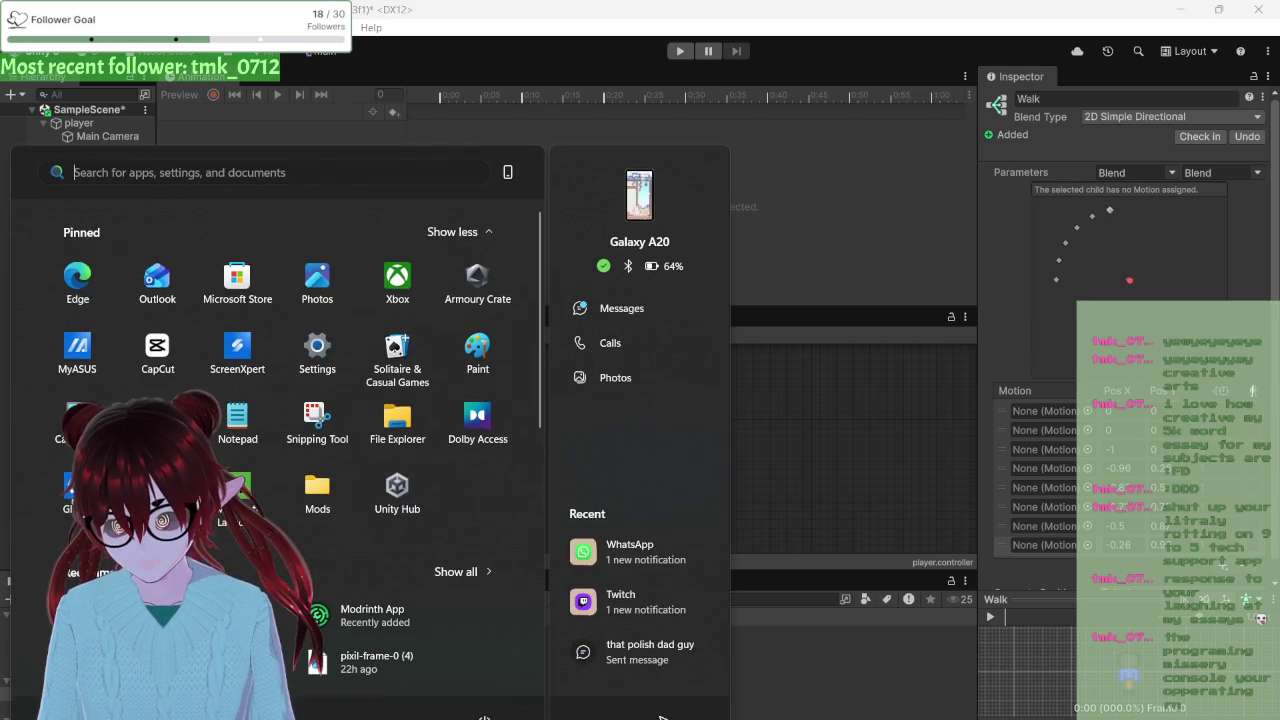
key("super")
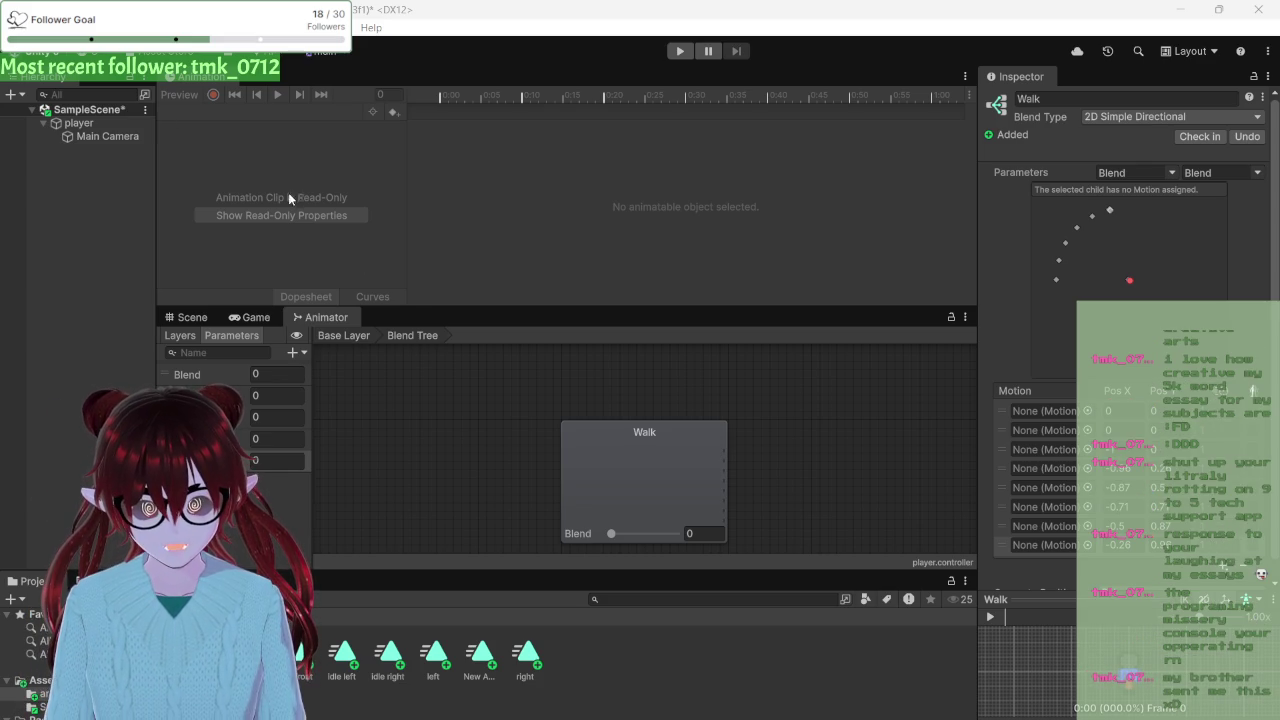
left_click(652, 7)
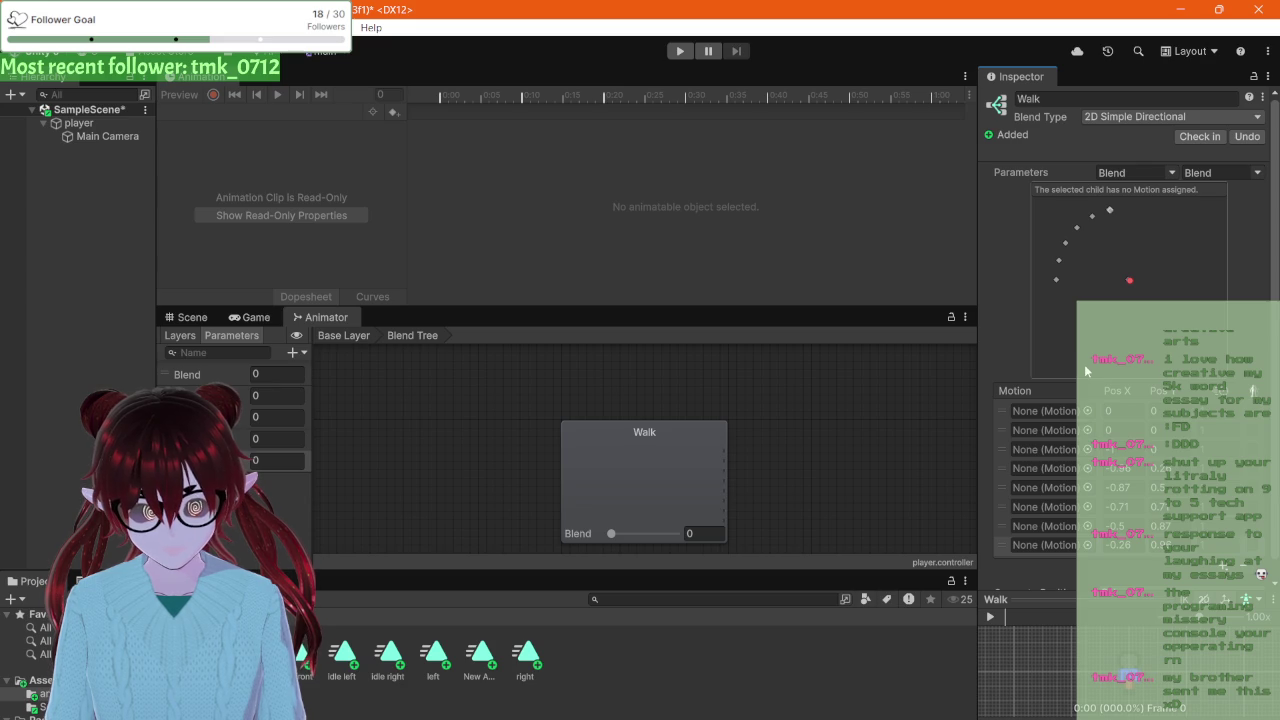
Step: Position the first motion at Y 1, the second at X 1, and the fourth at X 0
left_click(1150, 411)
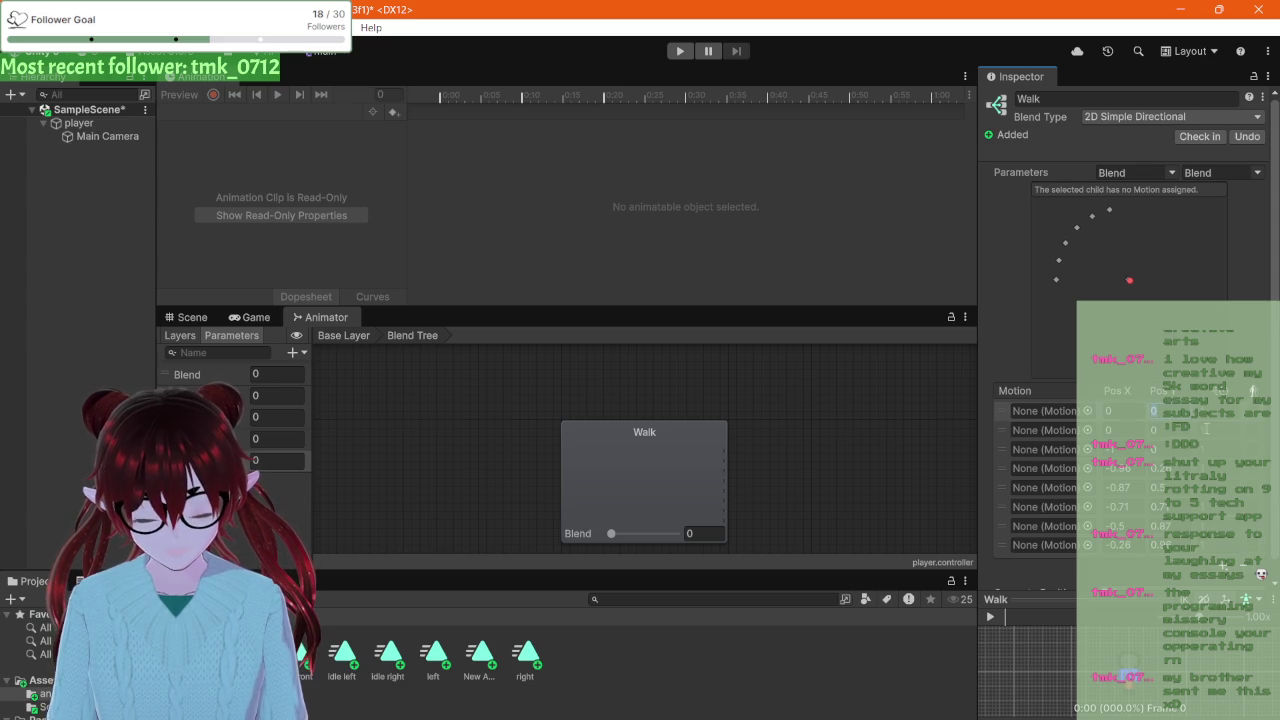
type("1")
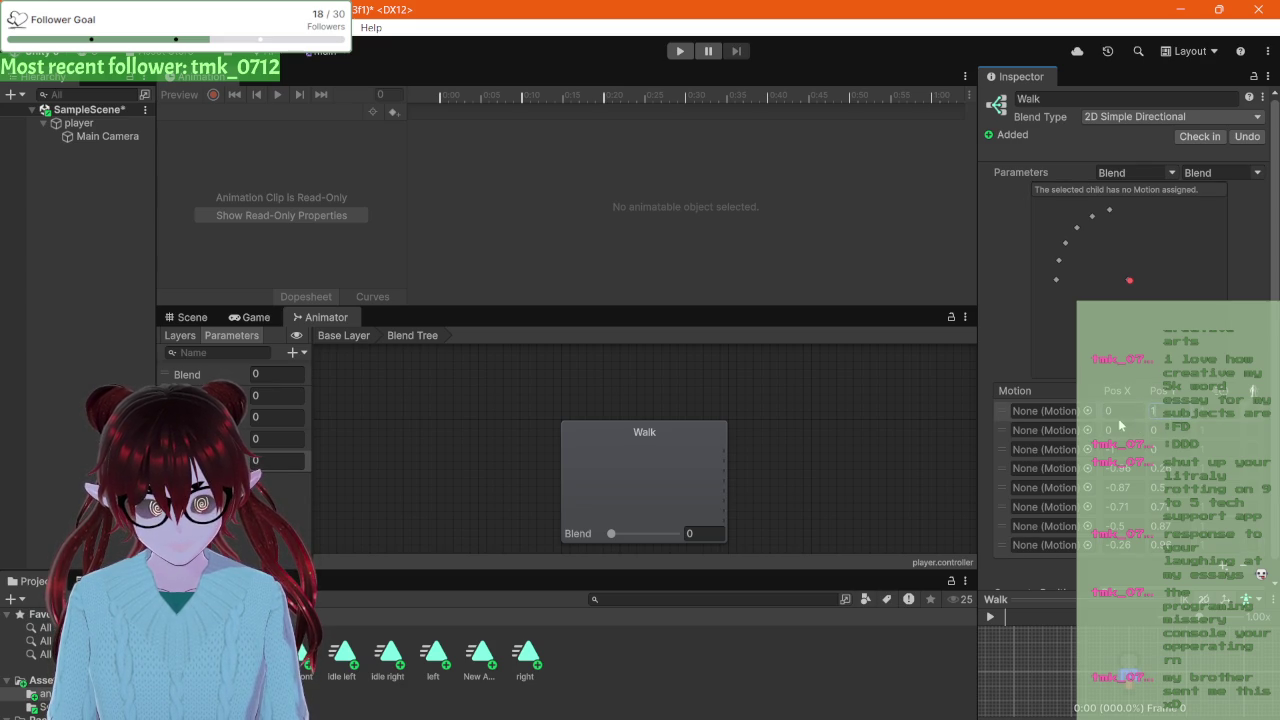
left_click(1122, 430)
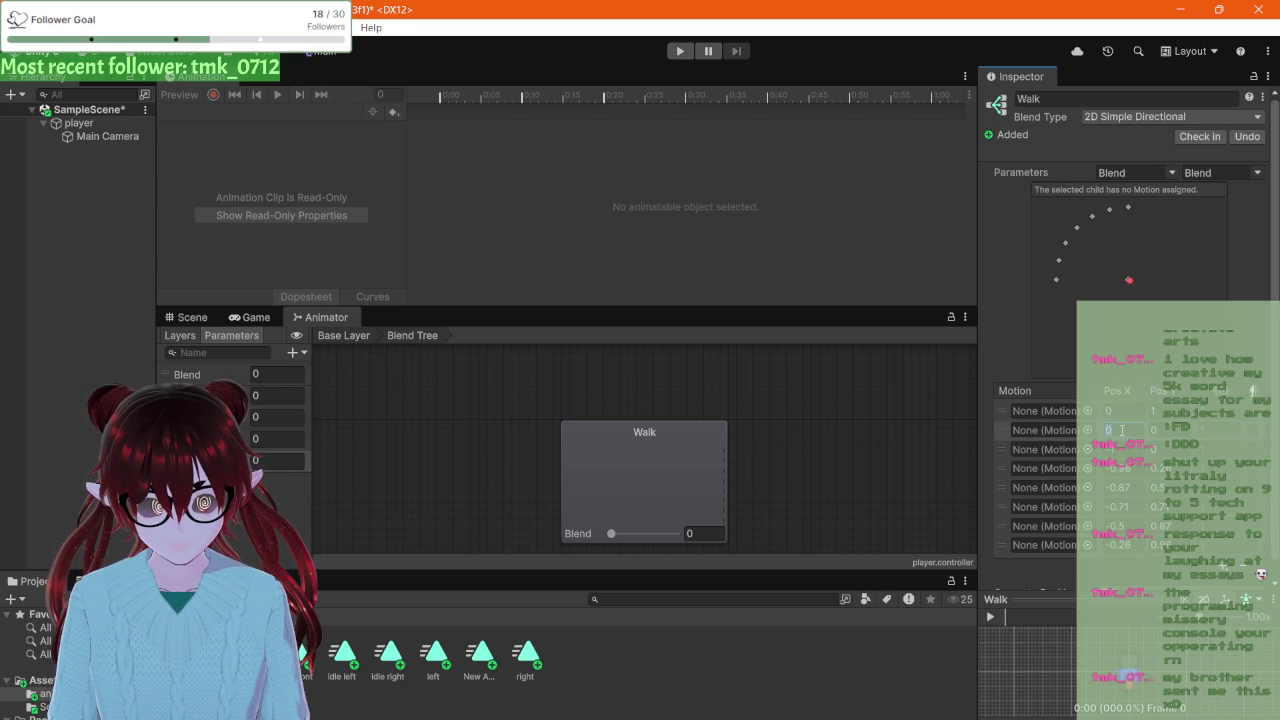
type("1")
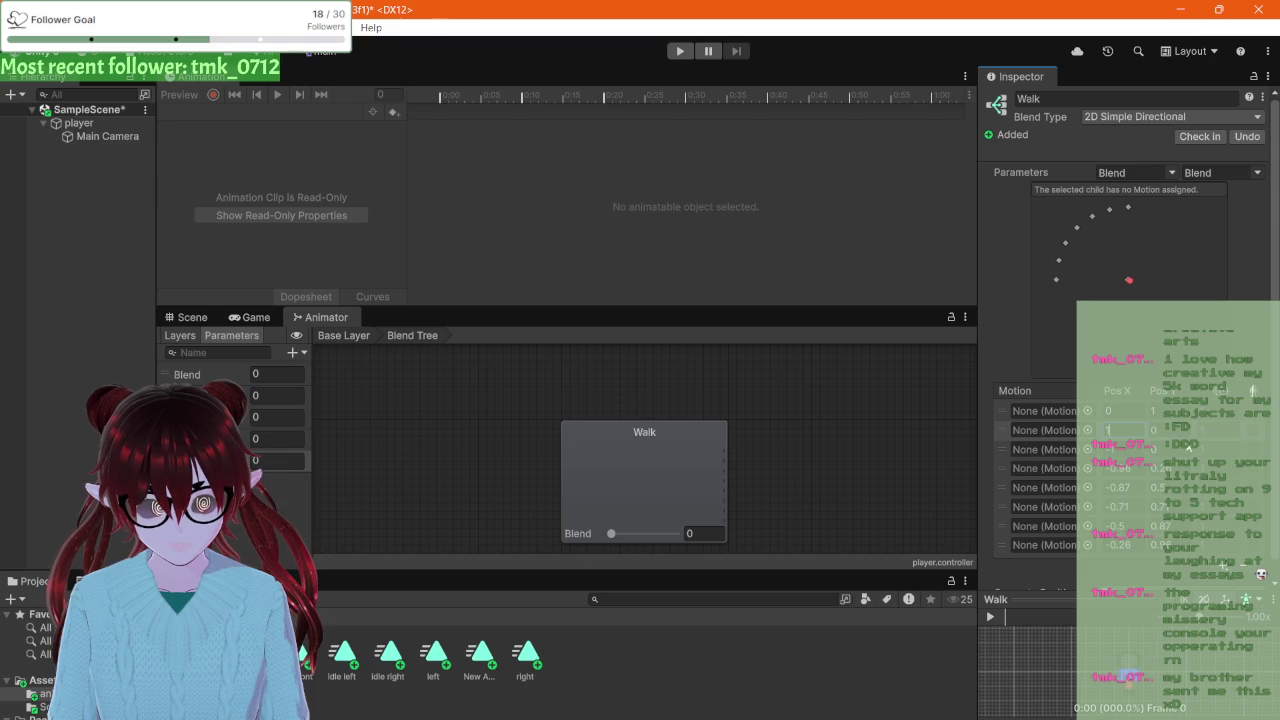
left_click(1198, 448)
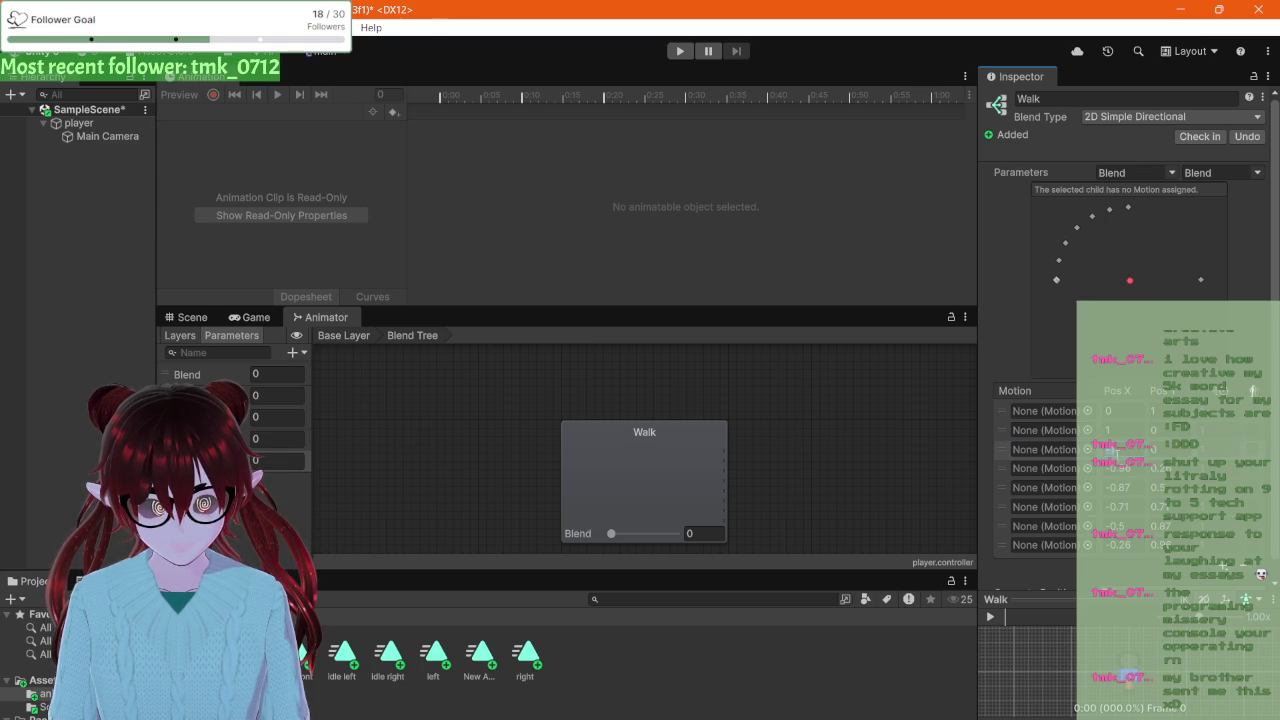
left_click(1120, 468)
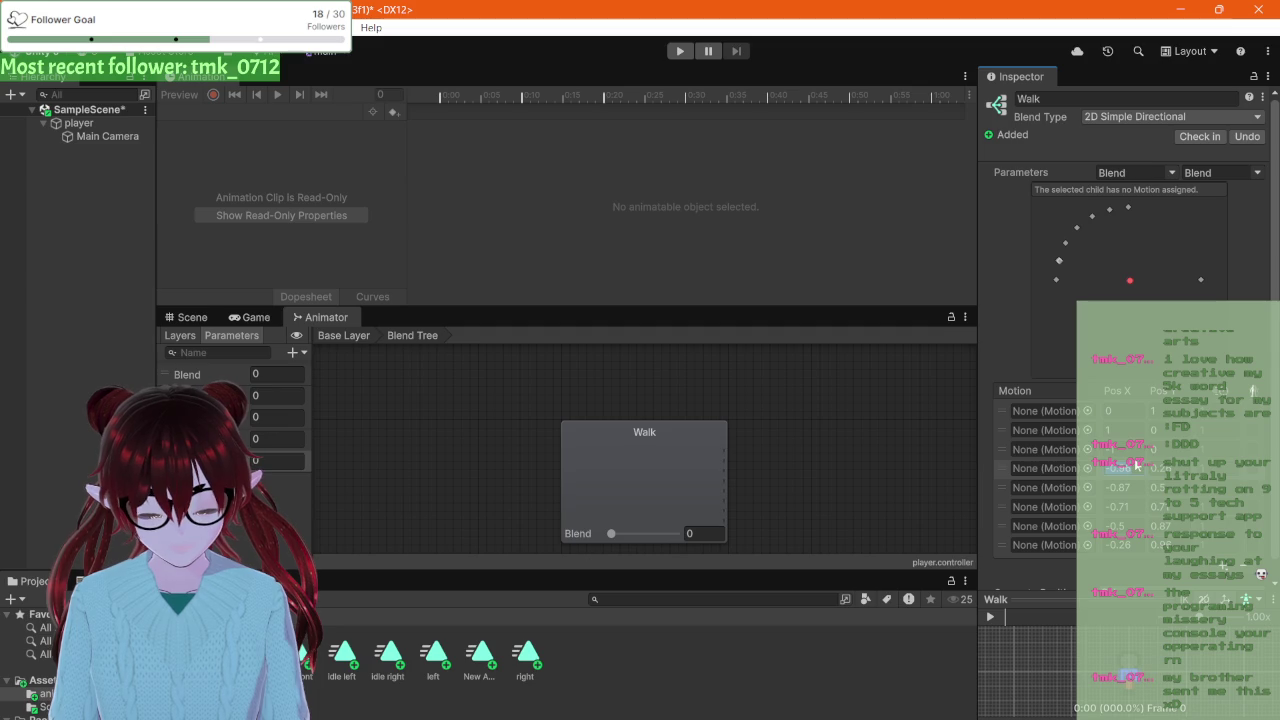
type("0")
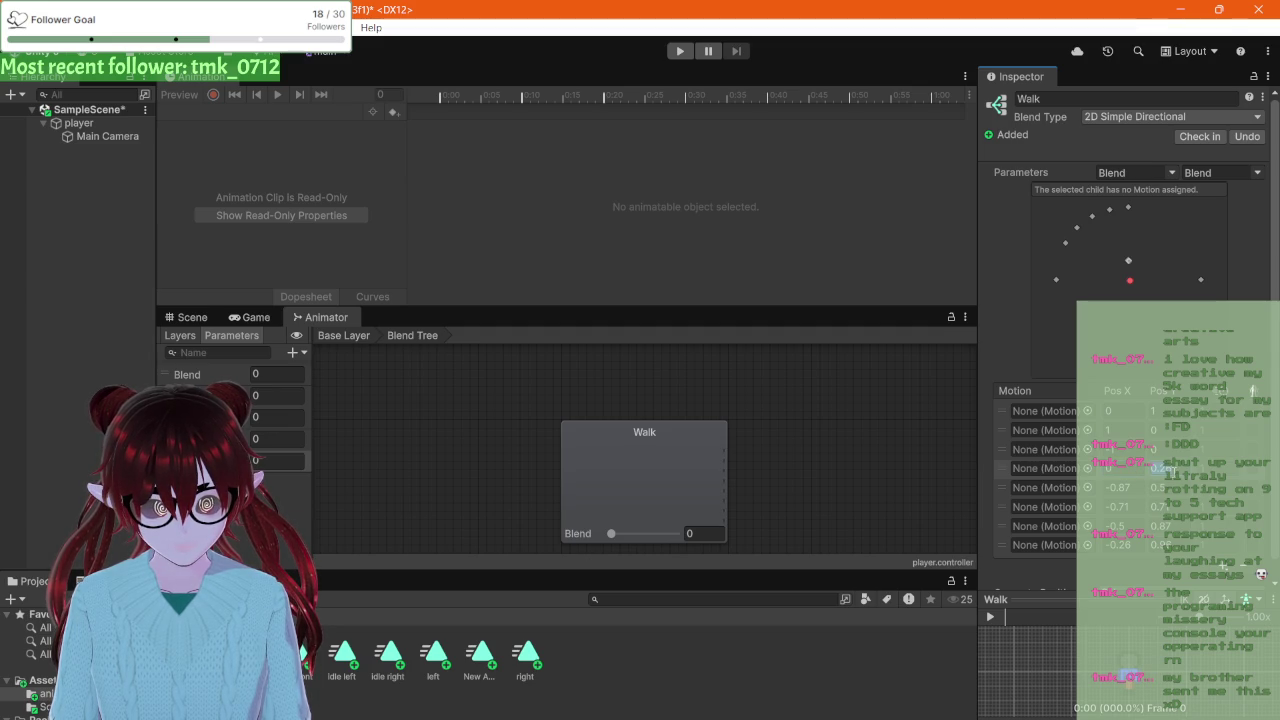
Step: Place the fifth motion at 1/1 and set the sixth motion's X to 1
left_click(1120, 487)
type("1")
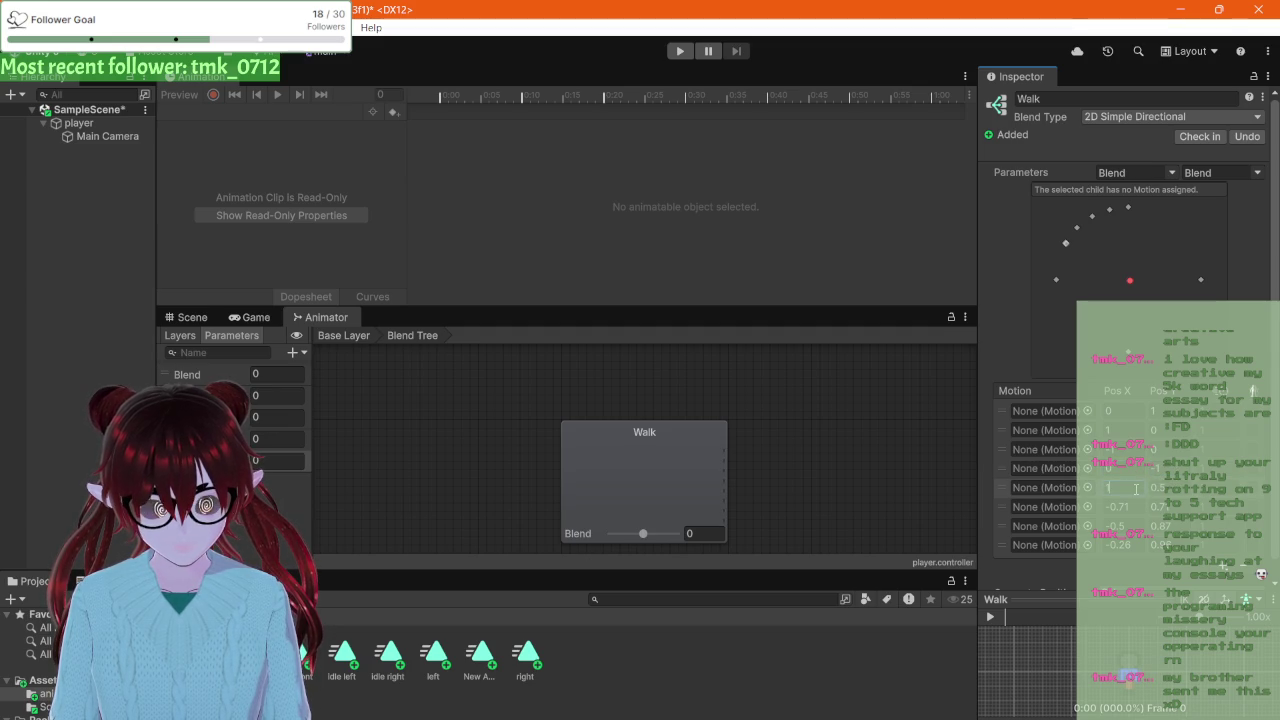
key("Tab")
type("1")
left_click(1128, 509)
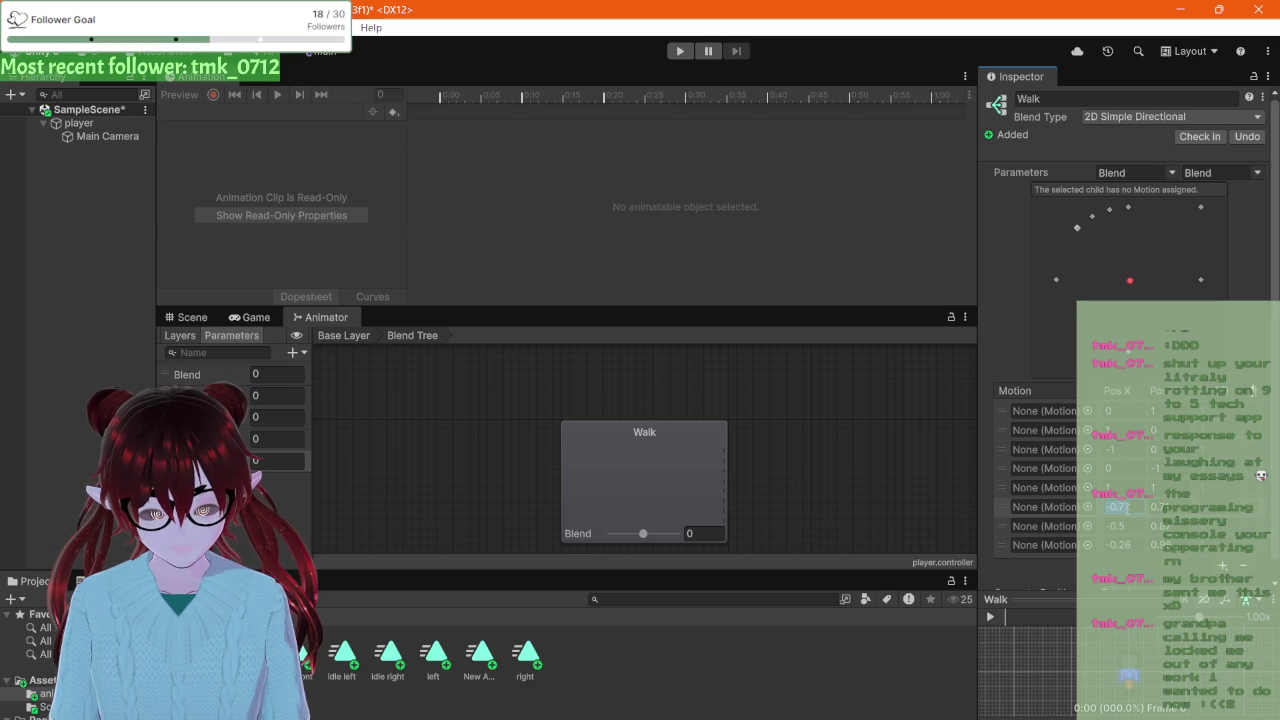
type("1")
key("Tab")
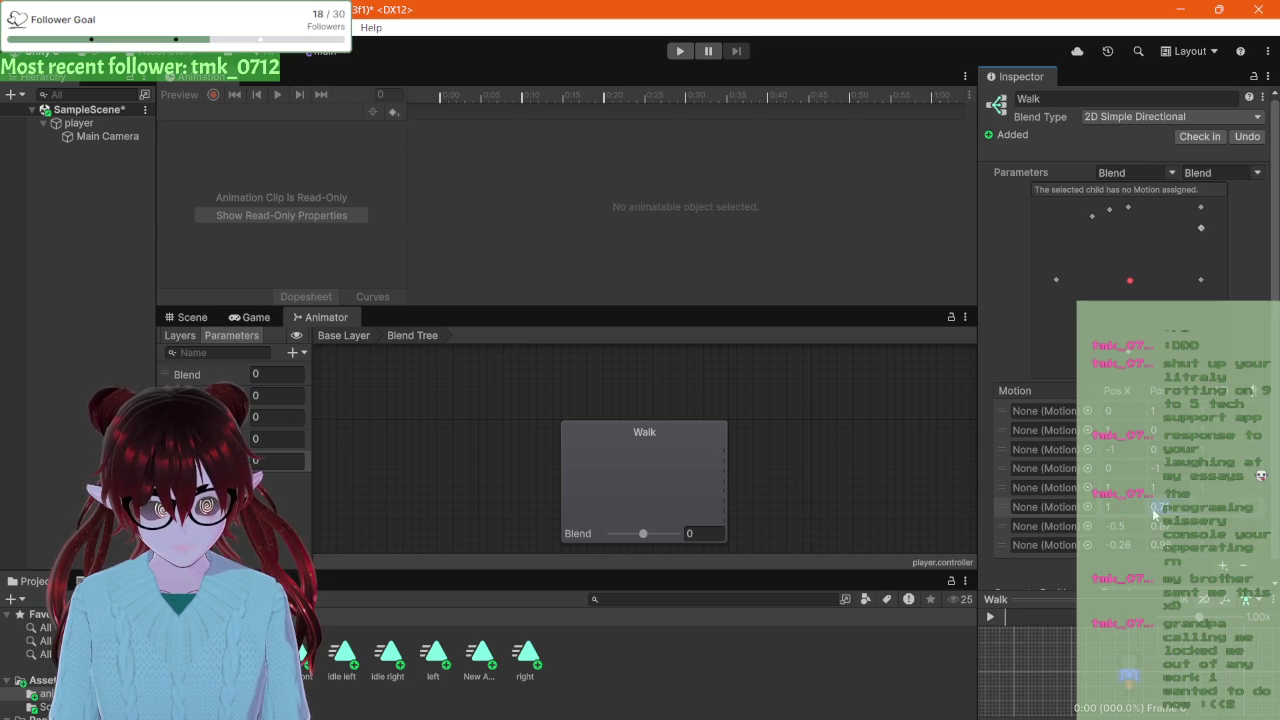
Step: Set the seventh motion's X to -1 and place the eighth motion at -1/-1
type("1")
left_click(1122, 528)
type("-1")
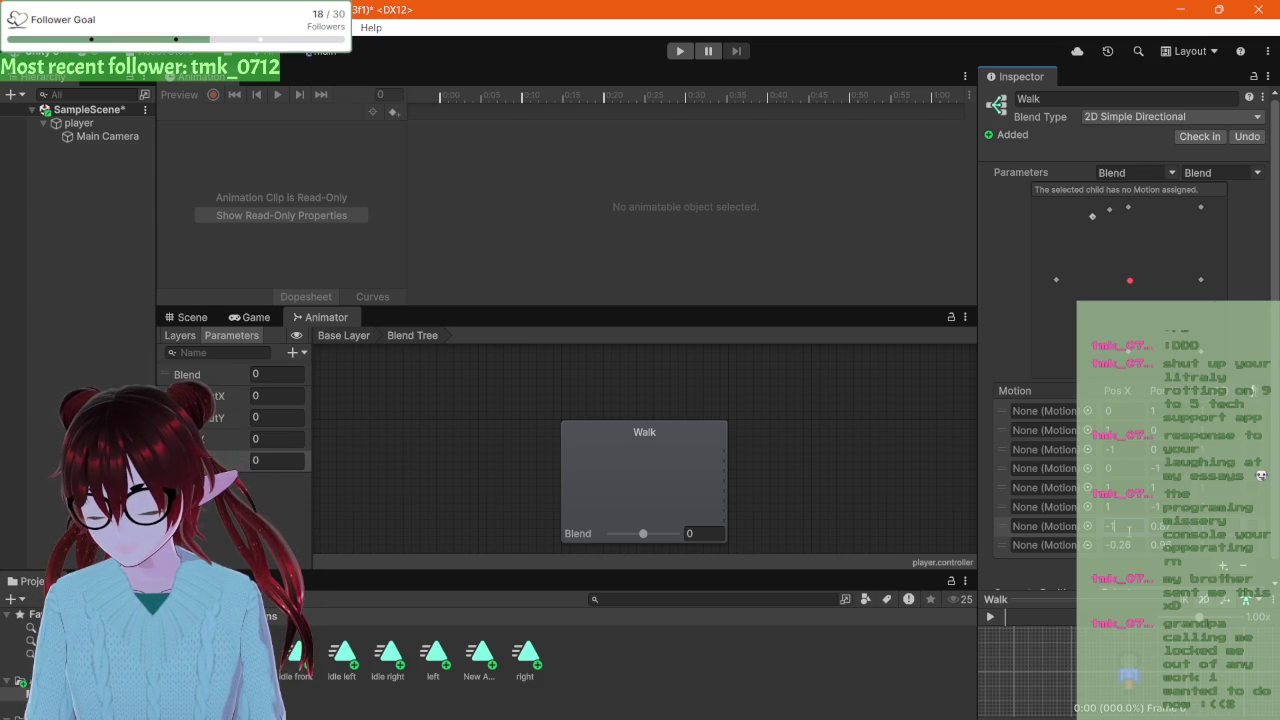
left_click(1160, 527)
left_click(1120, 545)
type("0")
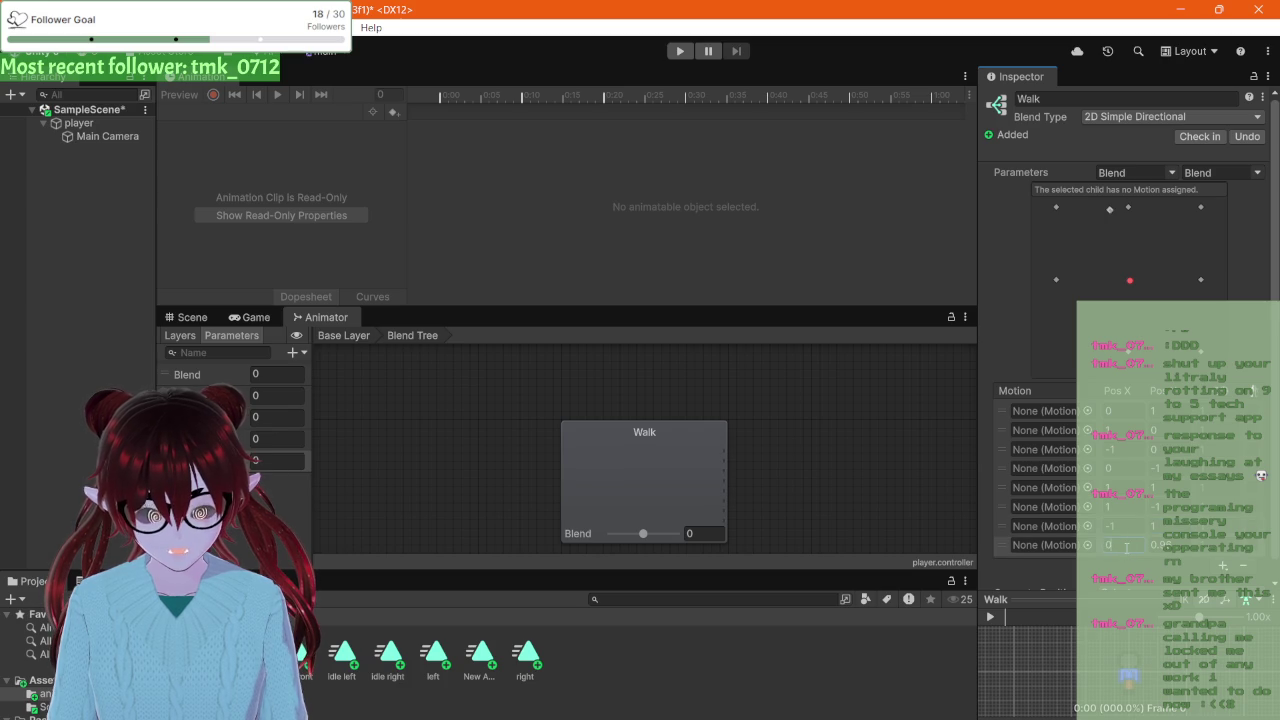
type("-2")
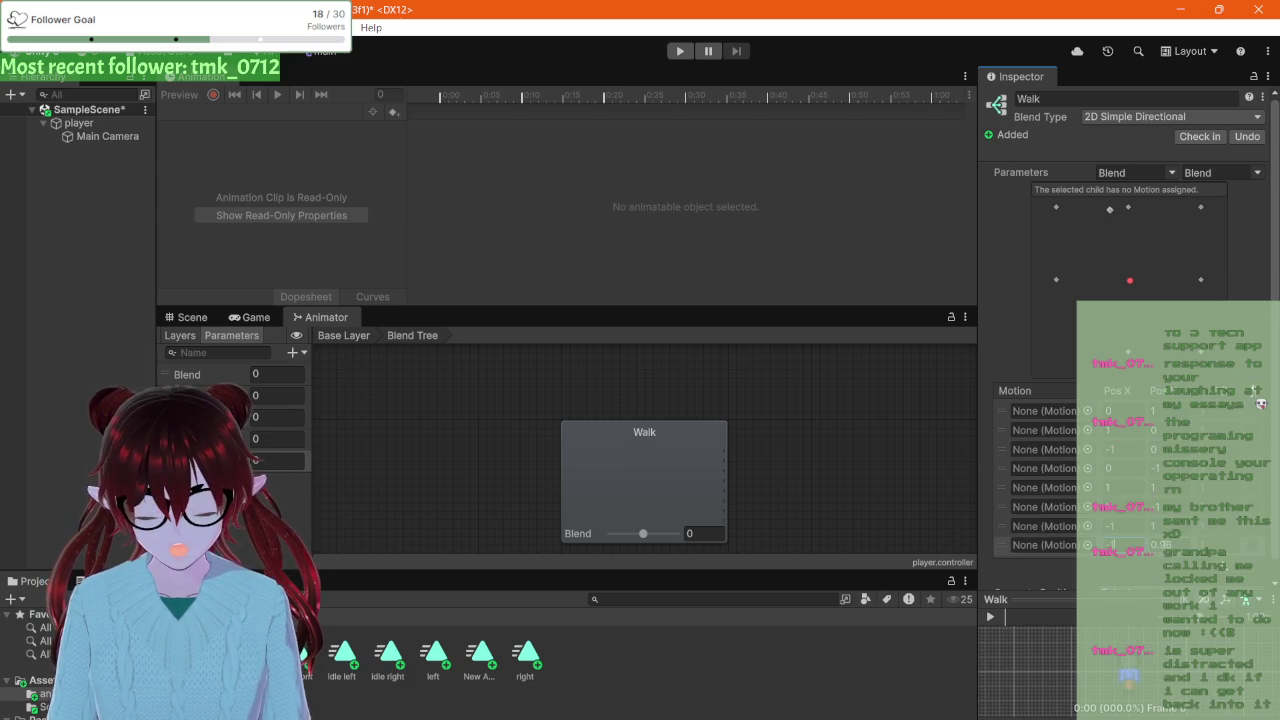
key("Tab")
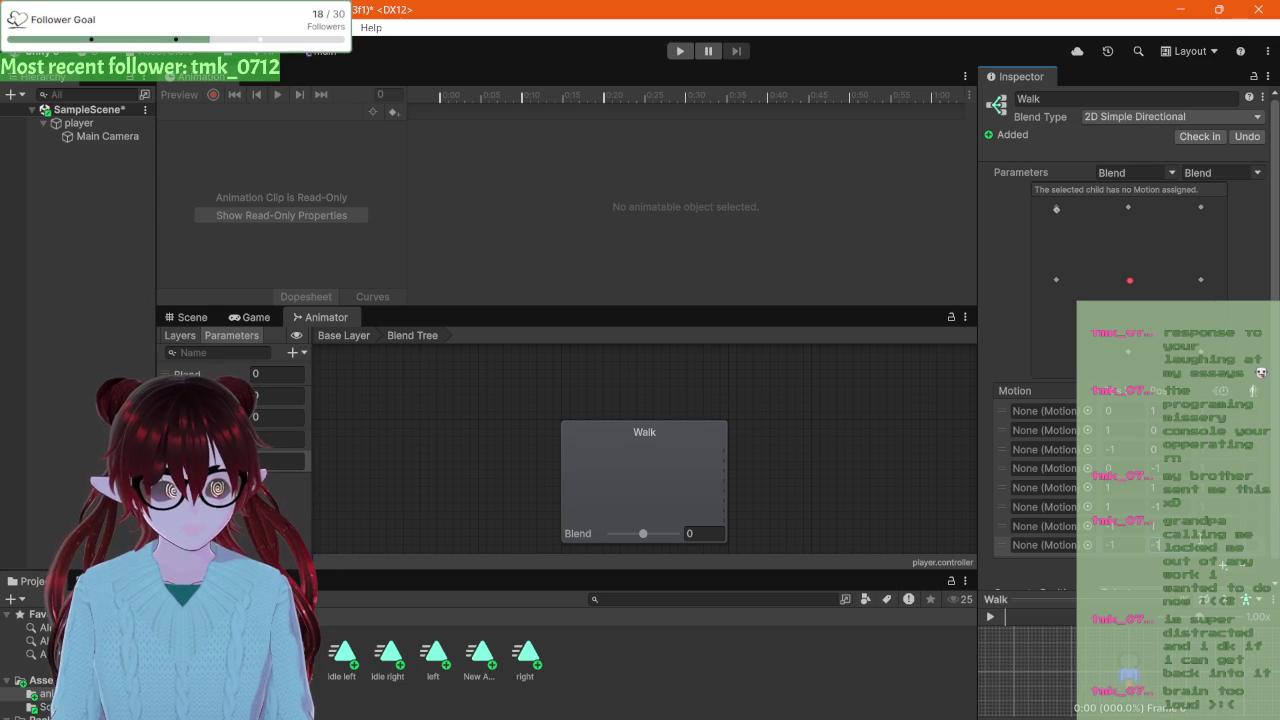
left_click(1196, 555)
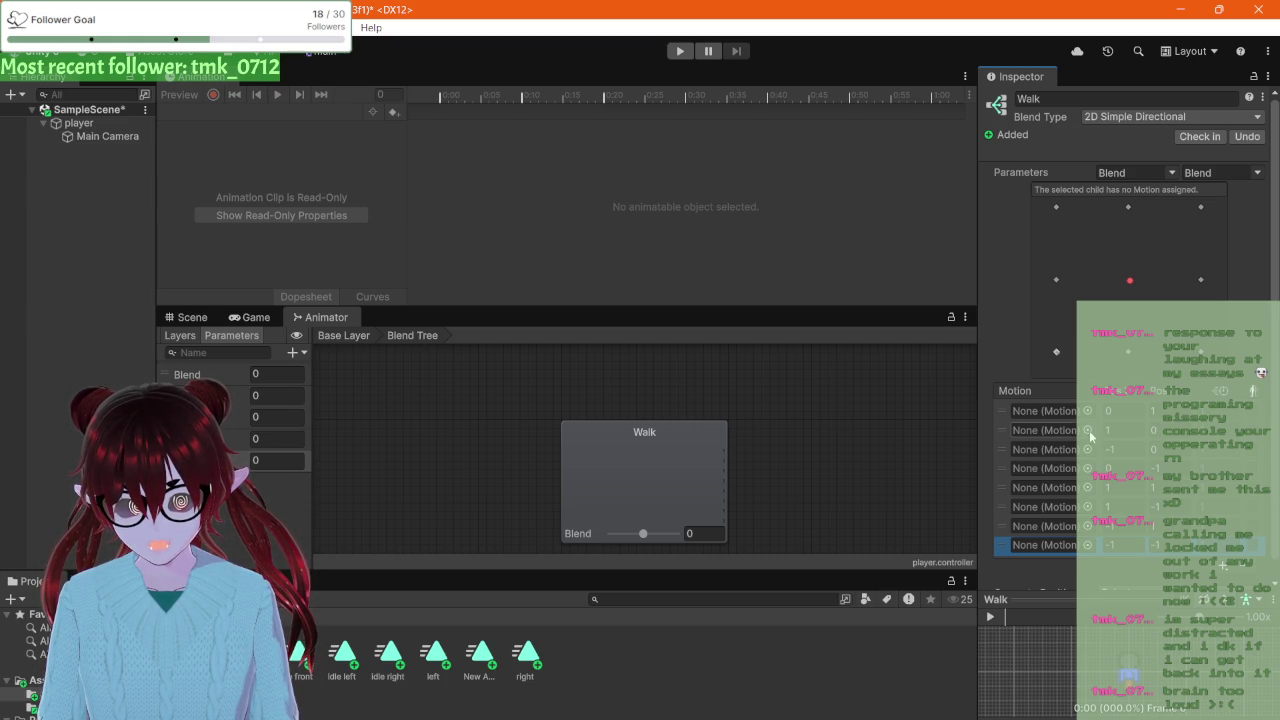
left_click(1045, 410)
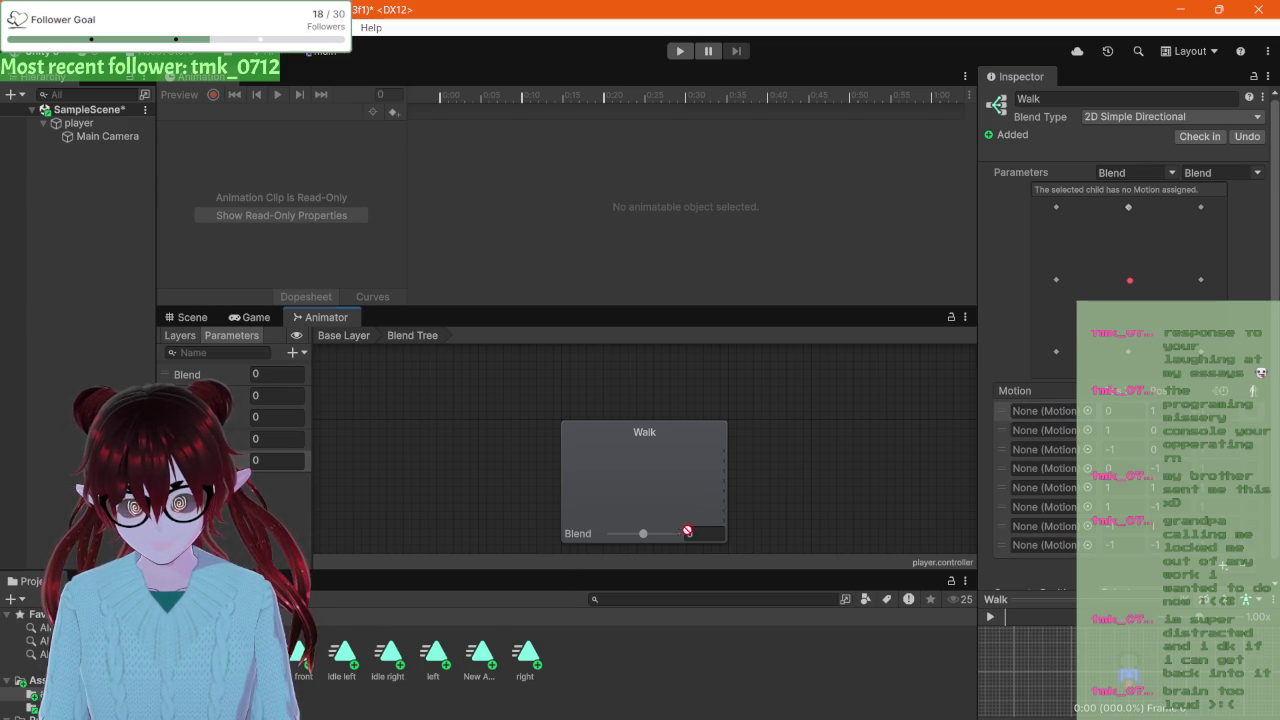
Step: Drag the New Animation, right and left clips into the first three motion slots
mouse_move(441, 621)
left_mouse_down()
mouse_move(742, 570)
mouse_move(948, 443)
mouse_move(1020, 418)
mouse_move(538, 570)
left_mouse_up()
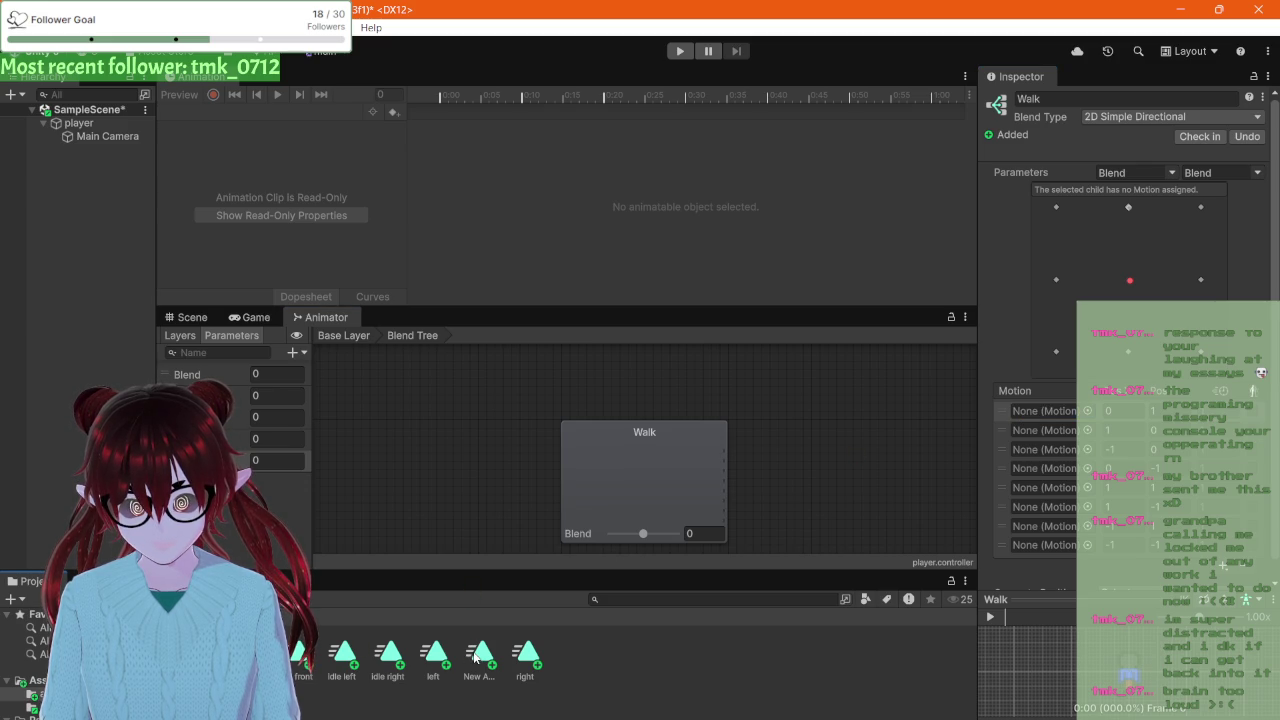
mouse_move(476, 657)
left_mouse_down()
mouse_move(784, 480)
mouse_move(1042, 418)
left_mouse_up()
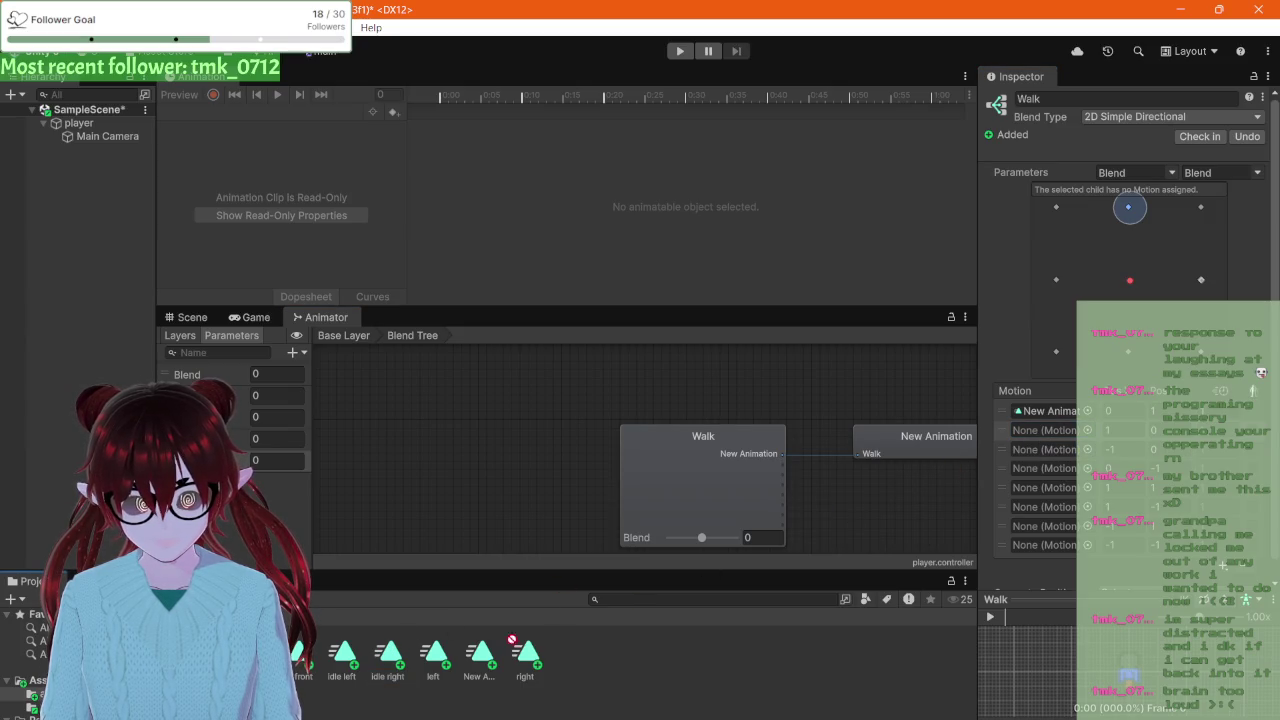
mouse_move(524, 662)
left_mouse_down()
mouse_move(857, 500)
mouse_move(1030, 445)
mouse_move(1030, 428)
mouse_move(1024, 468)
mouse_move(1040, 437)
mouse_move(992, 448)
left_mouse_up()
mouse_move(518, 661)
left_mouse_down()
mouse_move(982, 430)
mouse_move(1022, 430)
left_mouse_up()
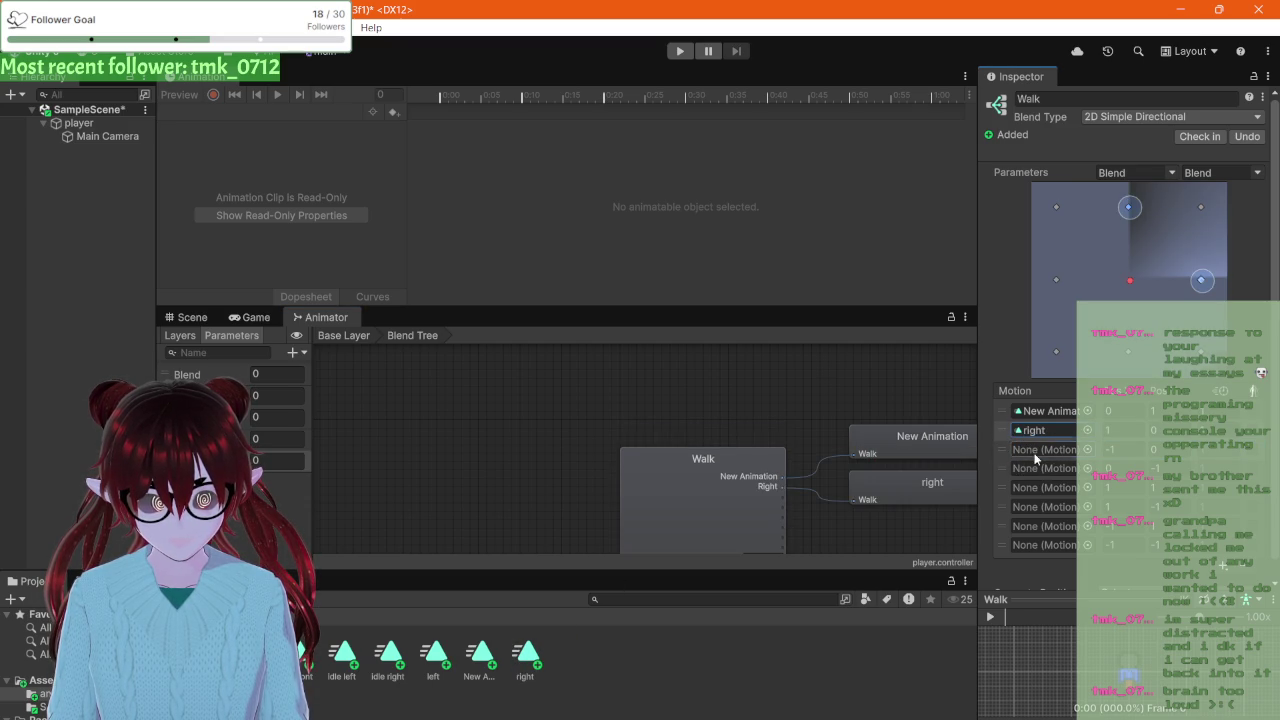
mouse_move(448, 666)
left_mouse_down()
mouse_move(504, 633)
mouse_move(1046, 455)
mouse_move(1030, 462)
left_mouse_up()
left_click_drag(432, 653, 1060, 449)
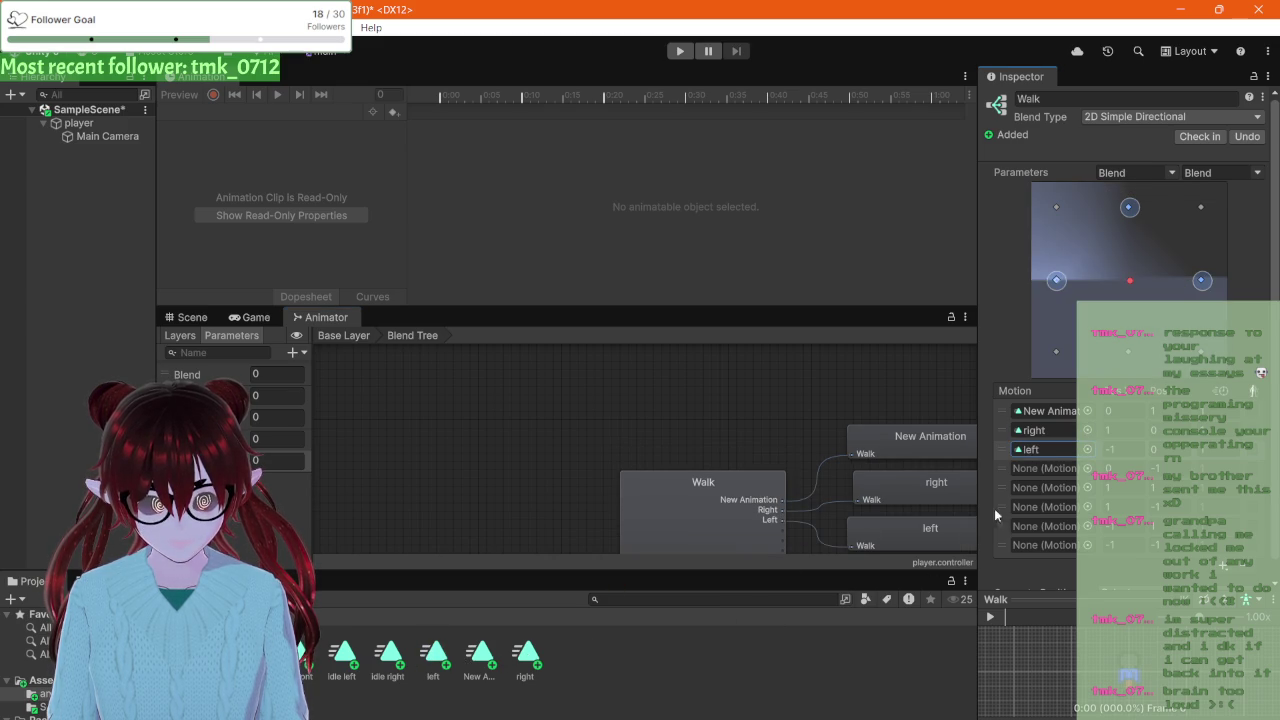
Step: Put the forwaed clip in the first motion slot and New Animation in the fourth
left_click(1030, 474)
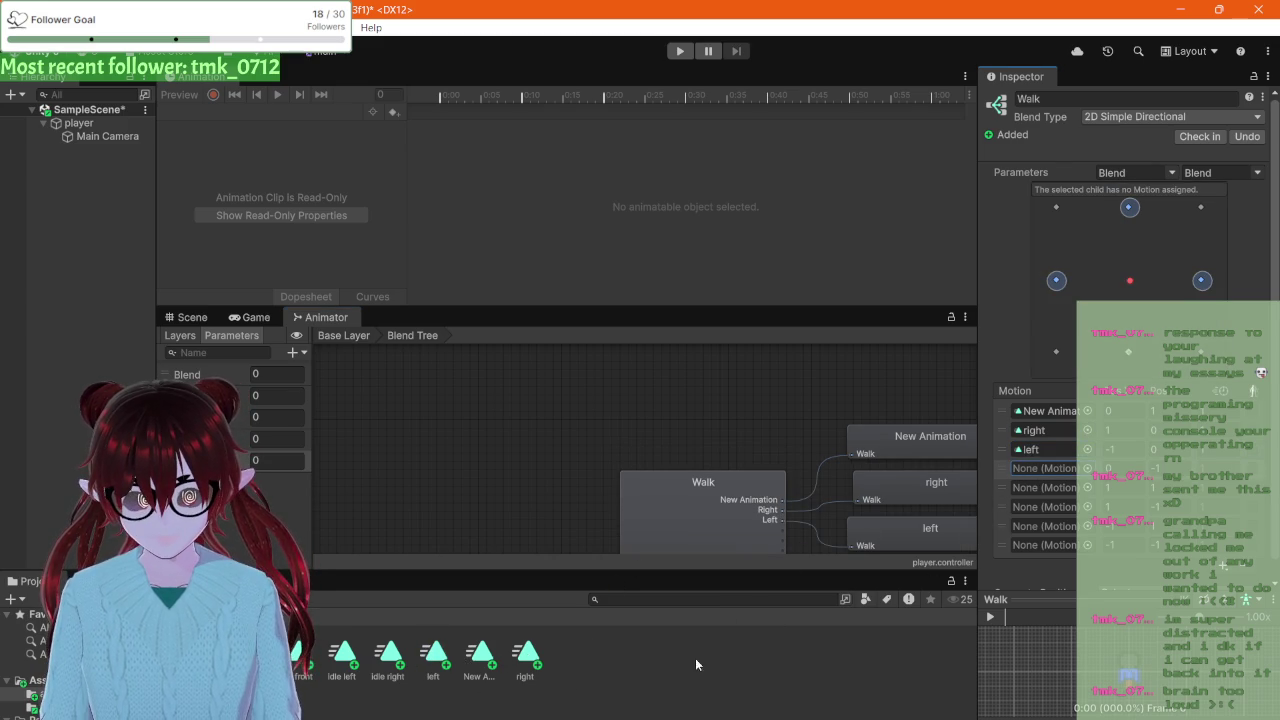
scroll(634, 485, "down", 1)
left_click(632, 484)
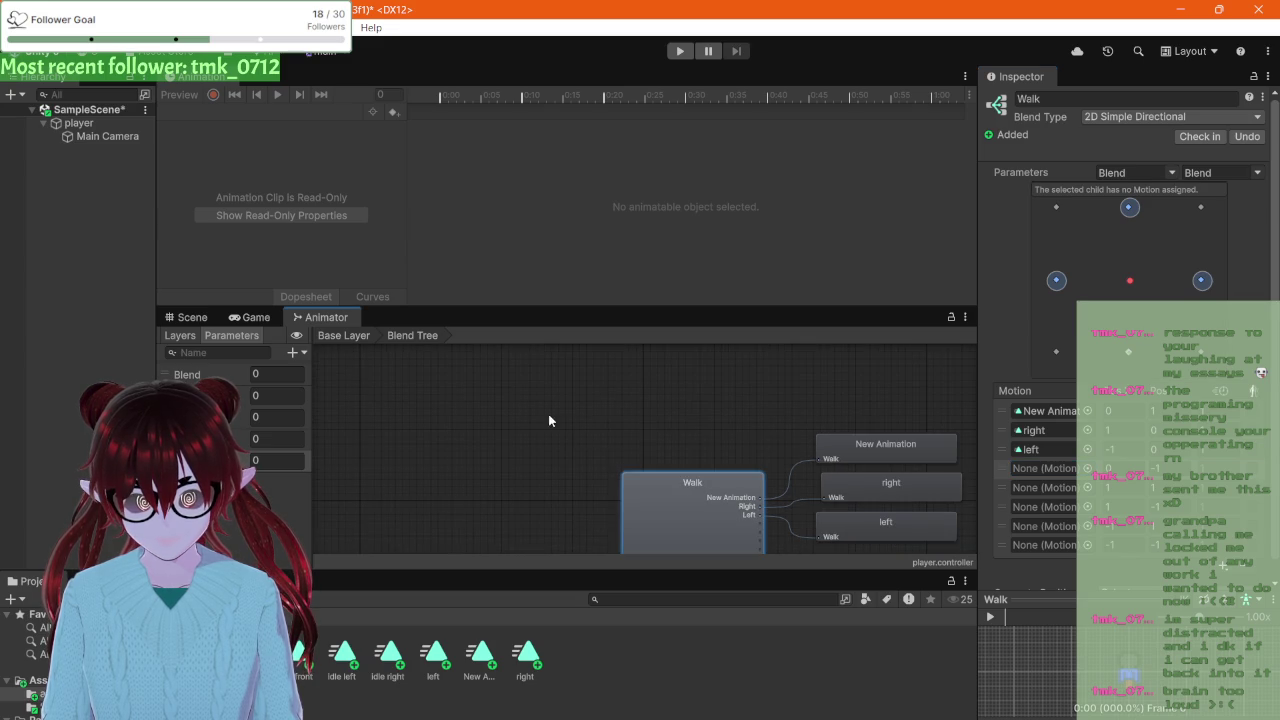
key("f")
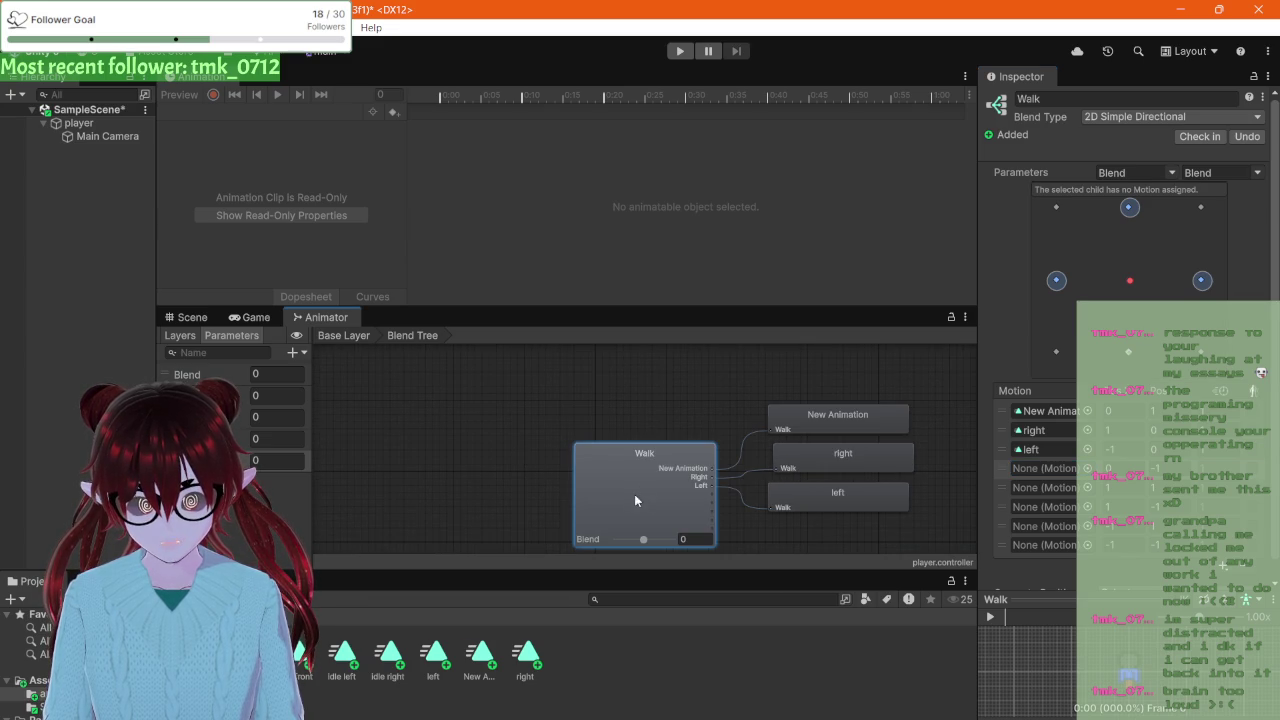
left_click_drag(255, 655, 1038, 470)
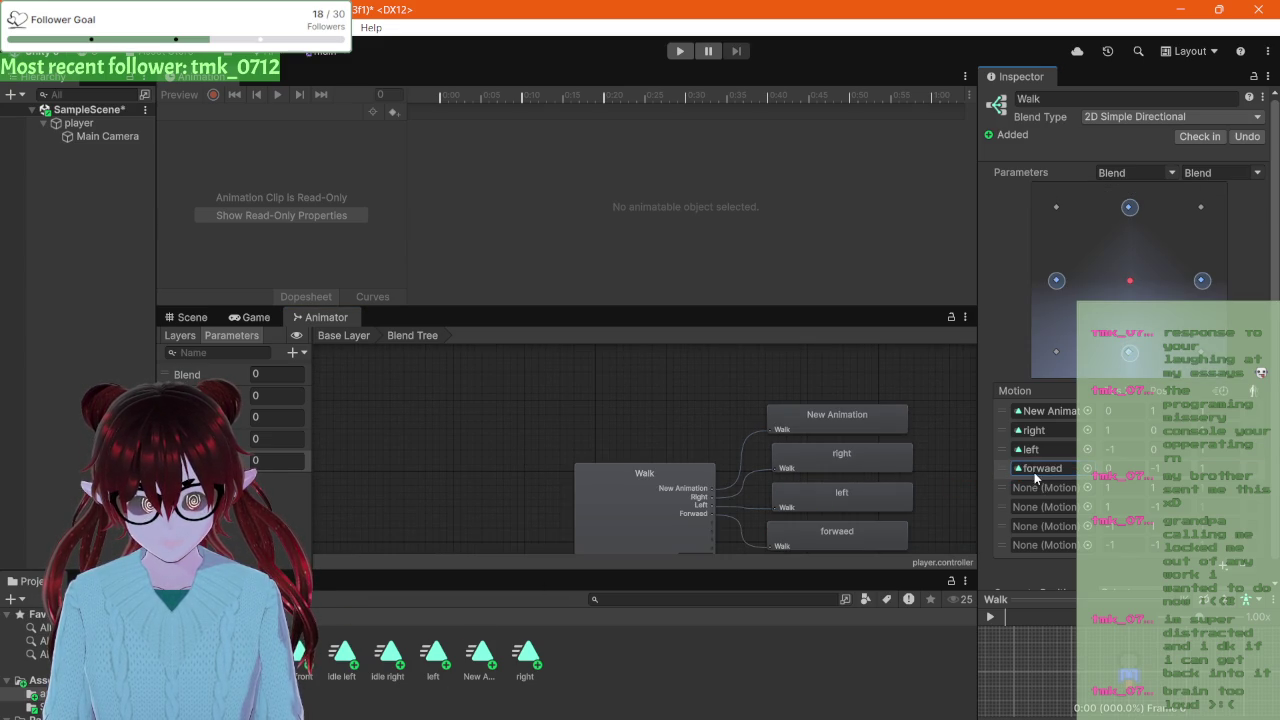
left_click(1030, 414)
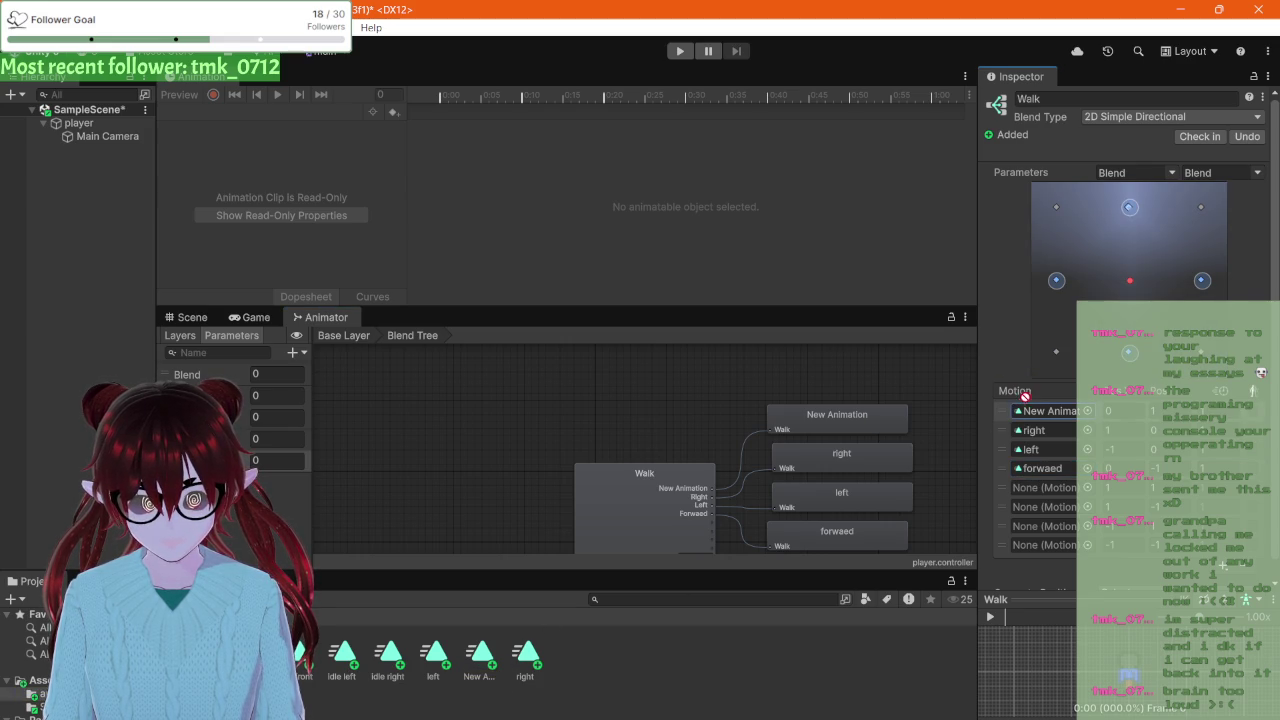
left_click_drag(1040, 468, 1040, 411)
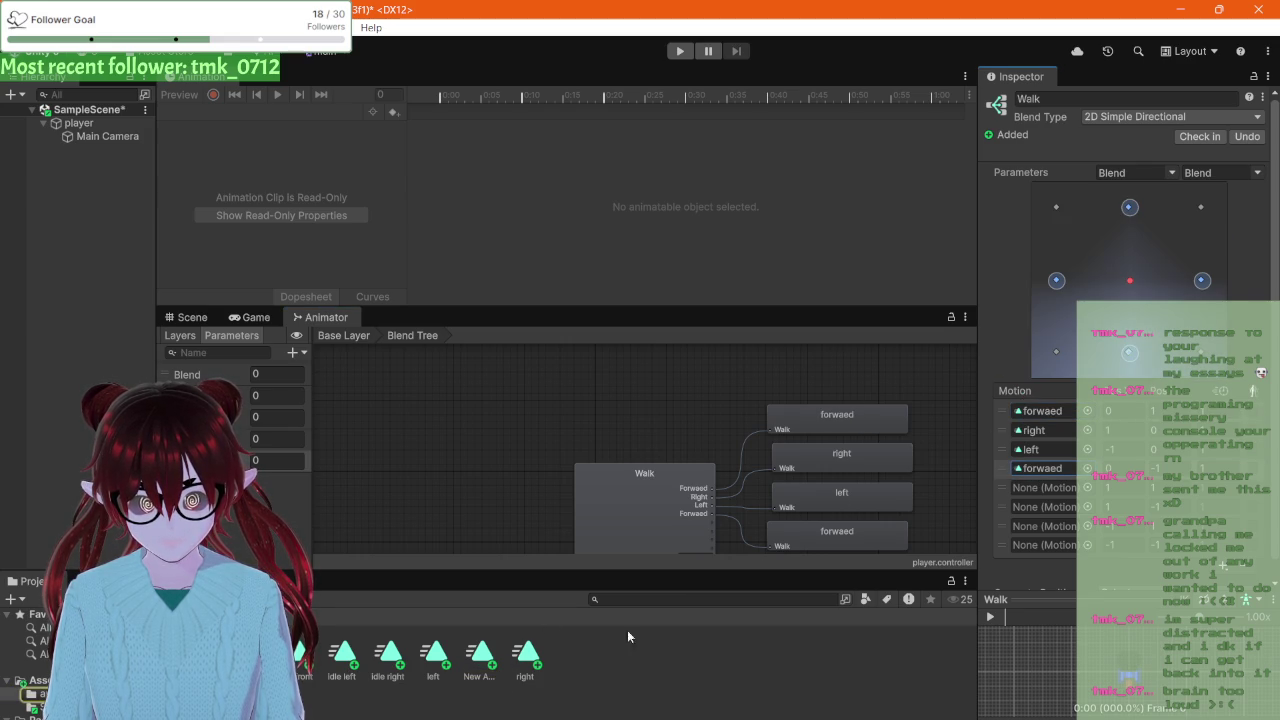
left_click(470, 656)
mouse_move(470, 656)
left_mouse_down()
mouse_move(936, 470)
mouse_move(1025, 470)
left_mouse_up()
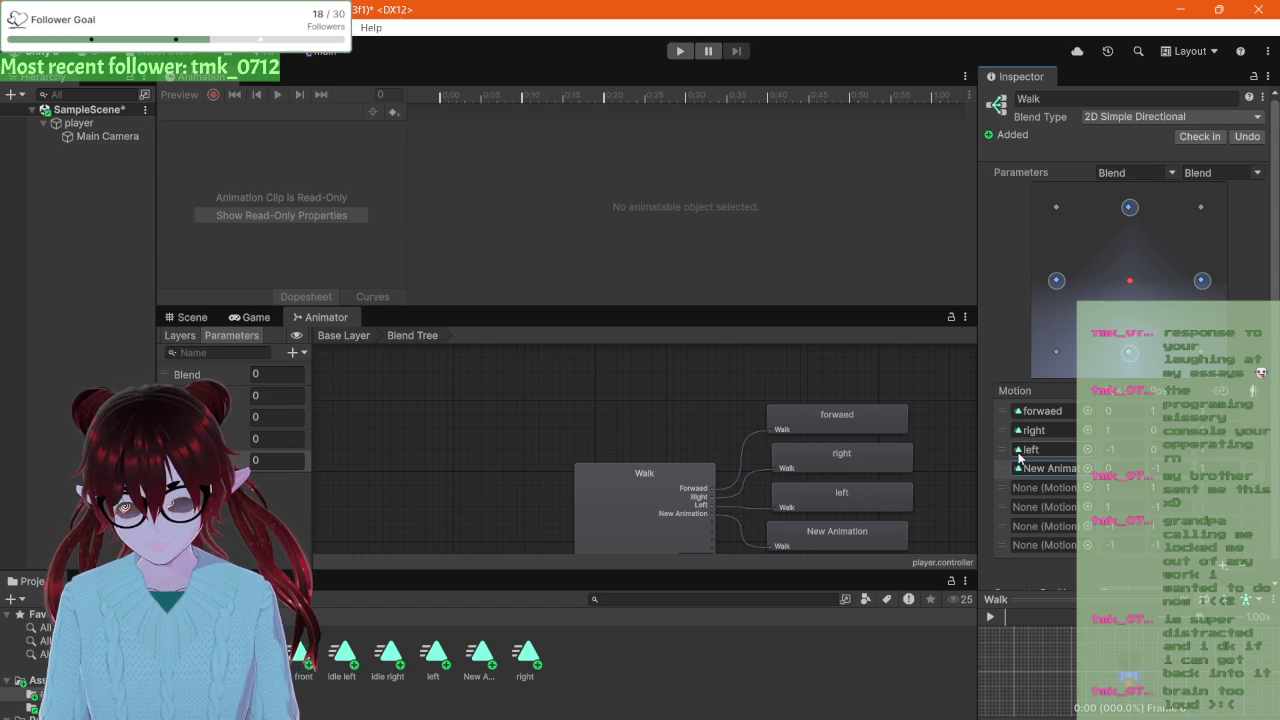
Step: Fill motion slots five to eight with forwaed, New Animation, forwaed and New Animation
left_click(1018, 487)
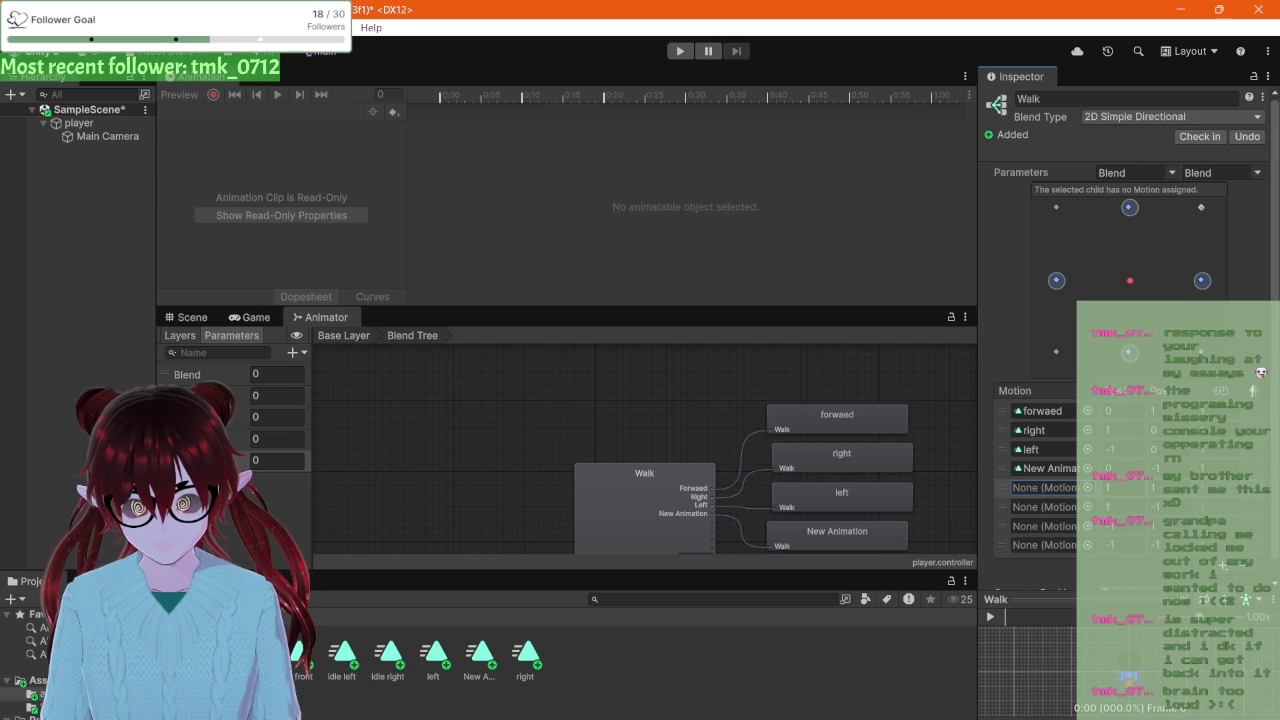
mouse_move(300, 662)
left_mouse_down()
mouse_move(340, 676)
mouse_move(601, 677)
mouse_move(884, 609)
mouse_move(1044, 505)
mouse_move(1040, 488)
left_mouse_up()
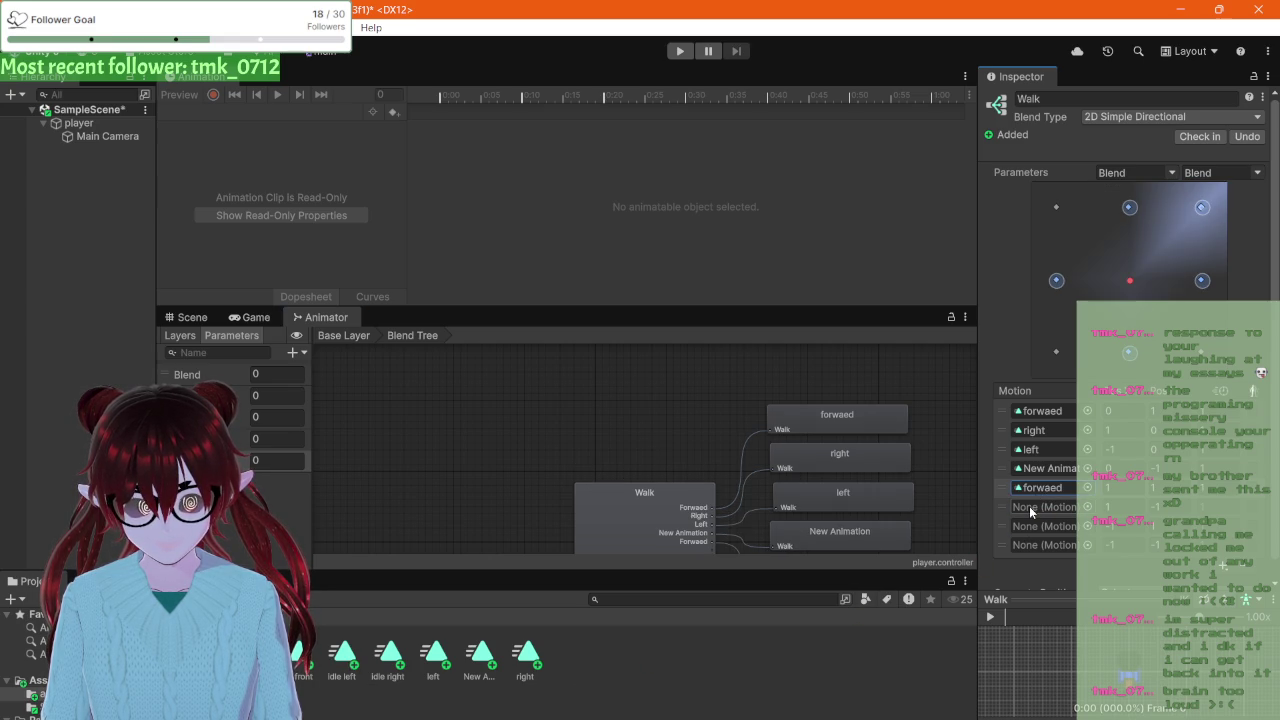
left_click(1029, 507)
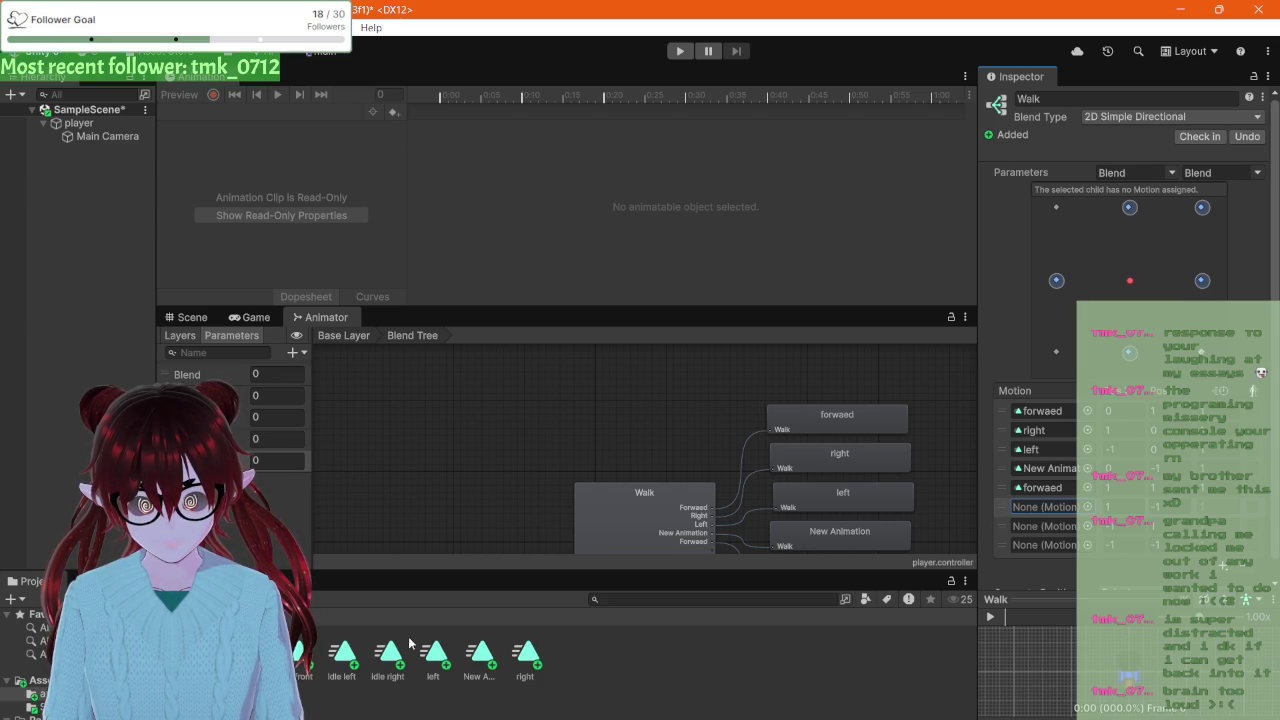
left_click_drag(480, 655, 1047, 511)
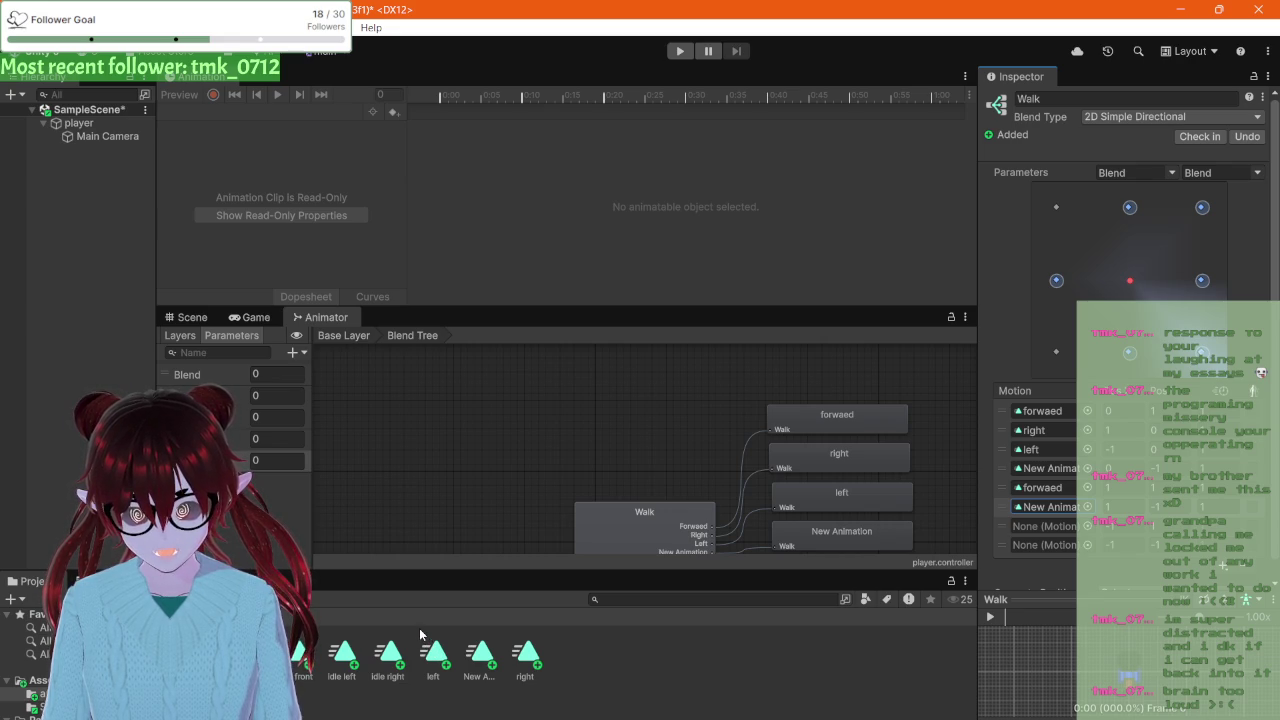
left_click(1025, 526)
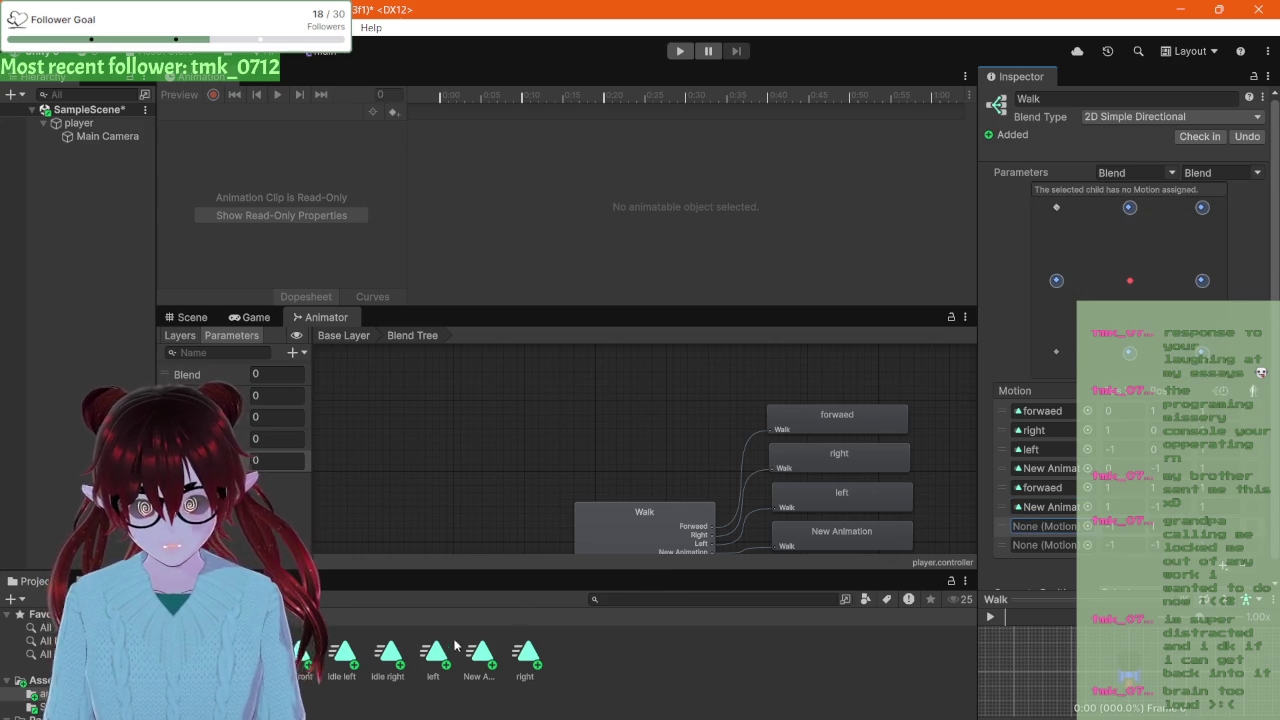
mouse_move(250, 655)
left_mouse_down()
mouse_move(766, 534)
mouse_move(911, 549)
mouse_move(1072, 530)
left_mouse_up()
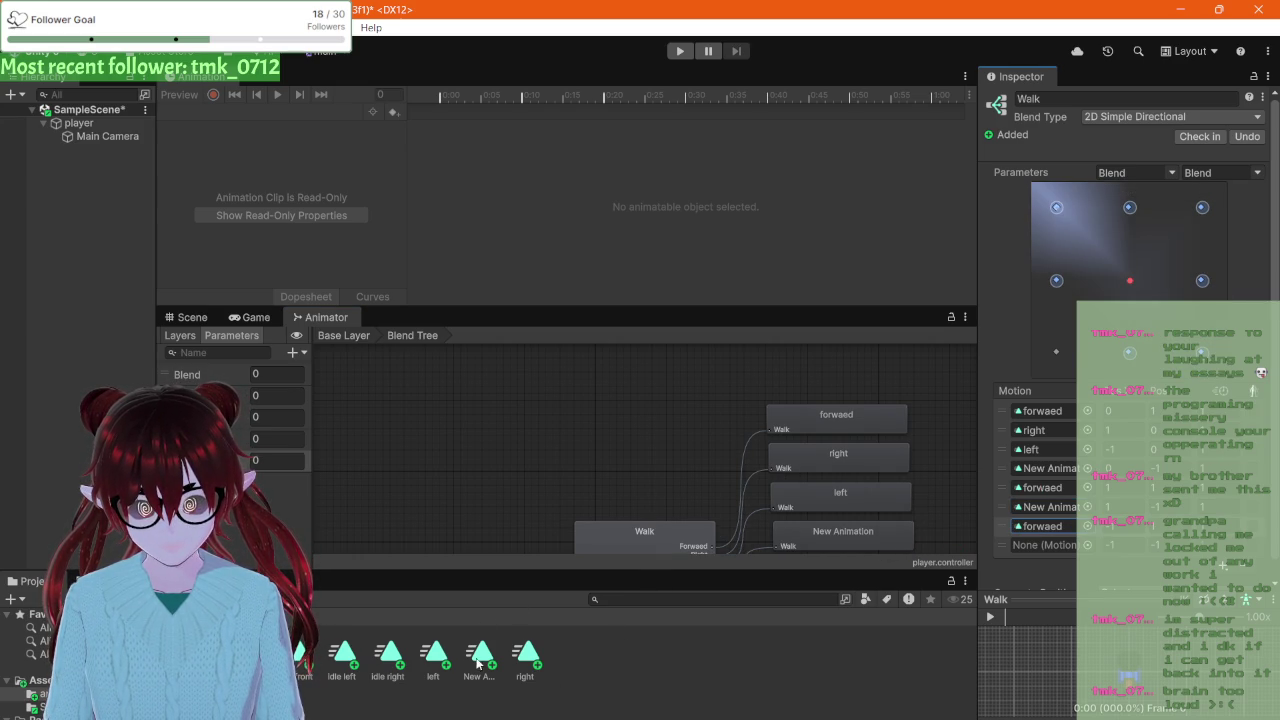
left_click(1033, 548)
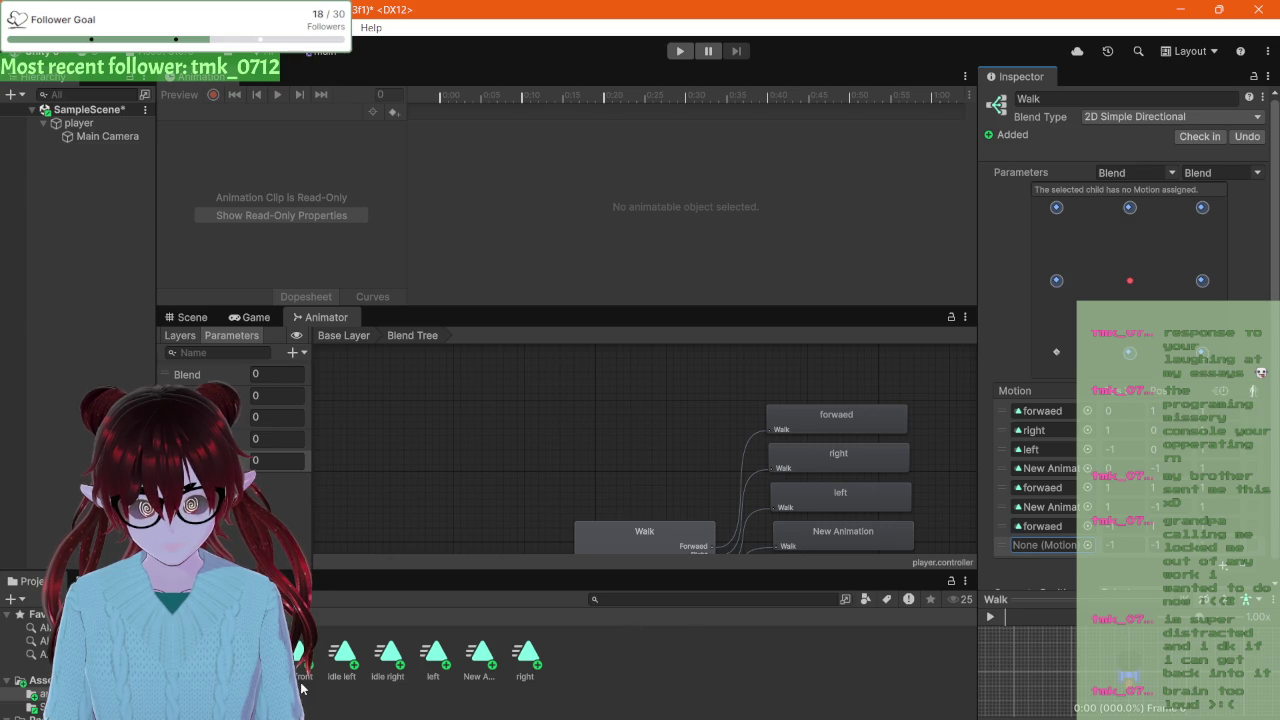
mouse_move(481, 653)
left_mouse_down()
mouse_move(928, 537)
mouse_move(1043, 537)
mouse_move(1040, 548)
left_mouse_up()
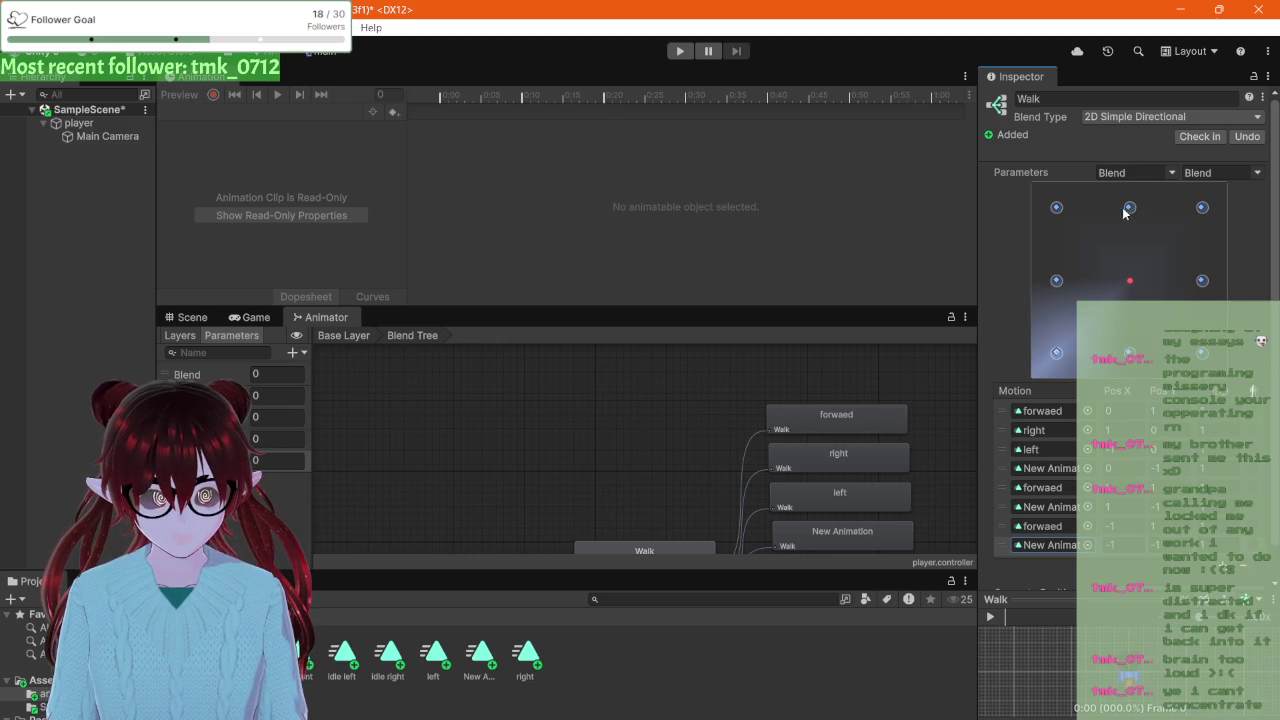
left_click(1143, 175)
Step: Switch the Walk blend parameters from Blend to InputX and InputY
left_click(1171, 173)
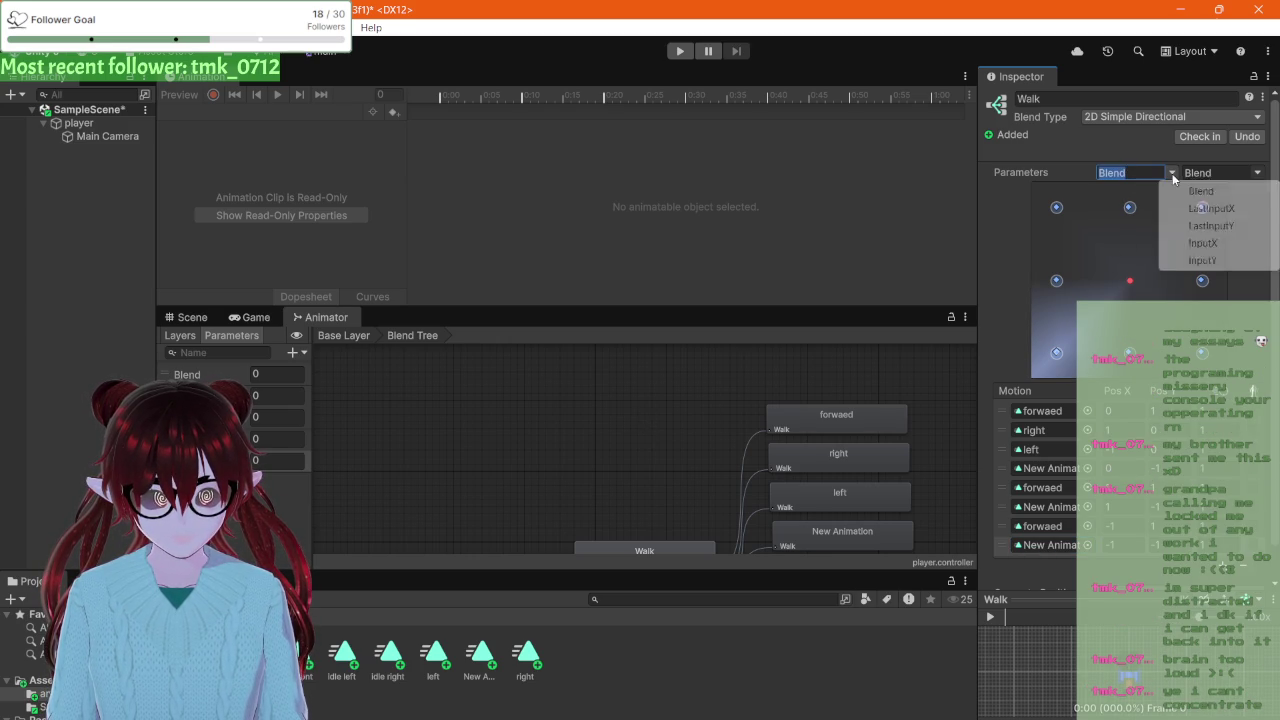
left_click(1200, 243)
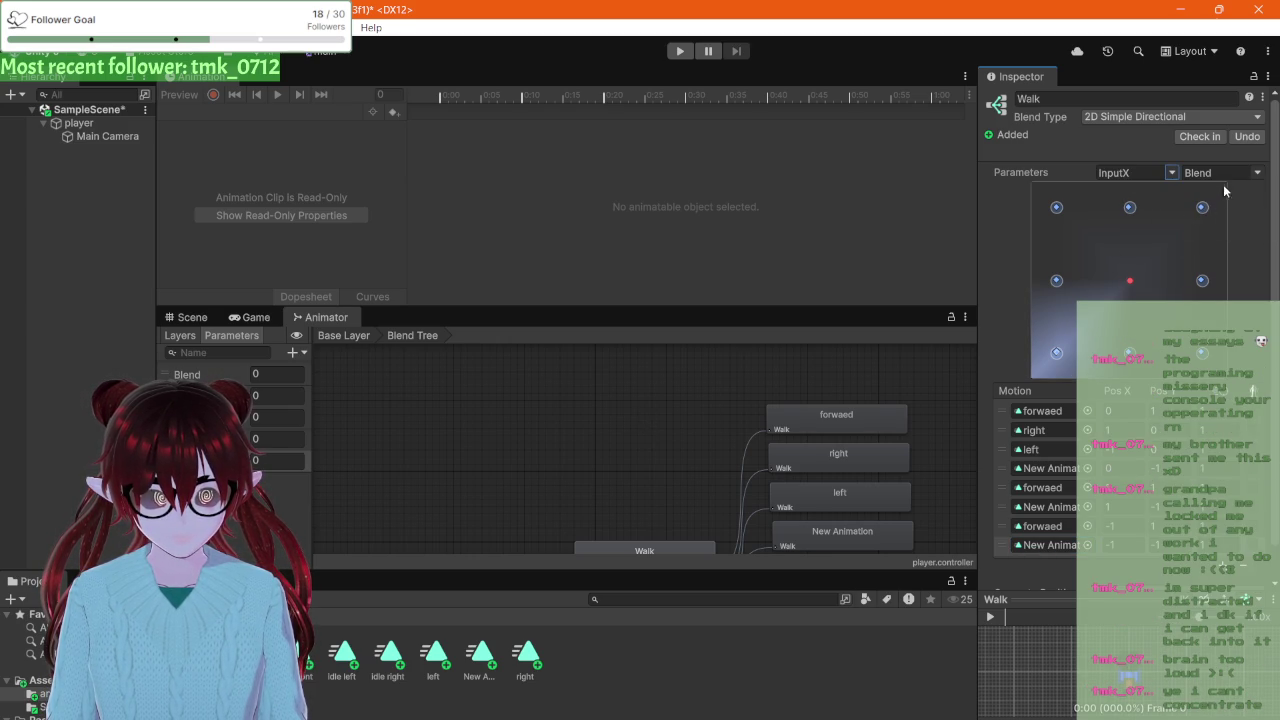
left_click(1257, 173)
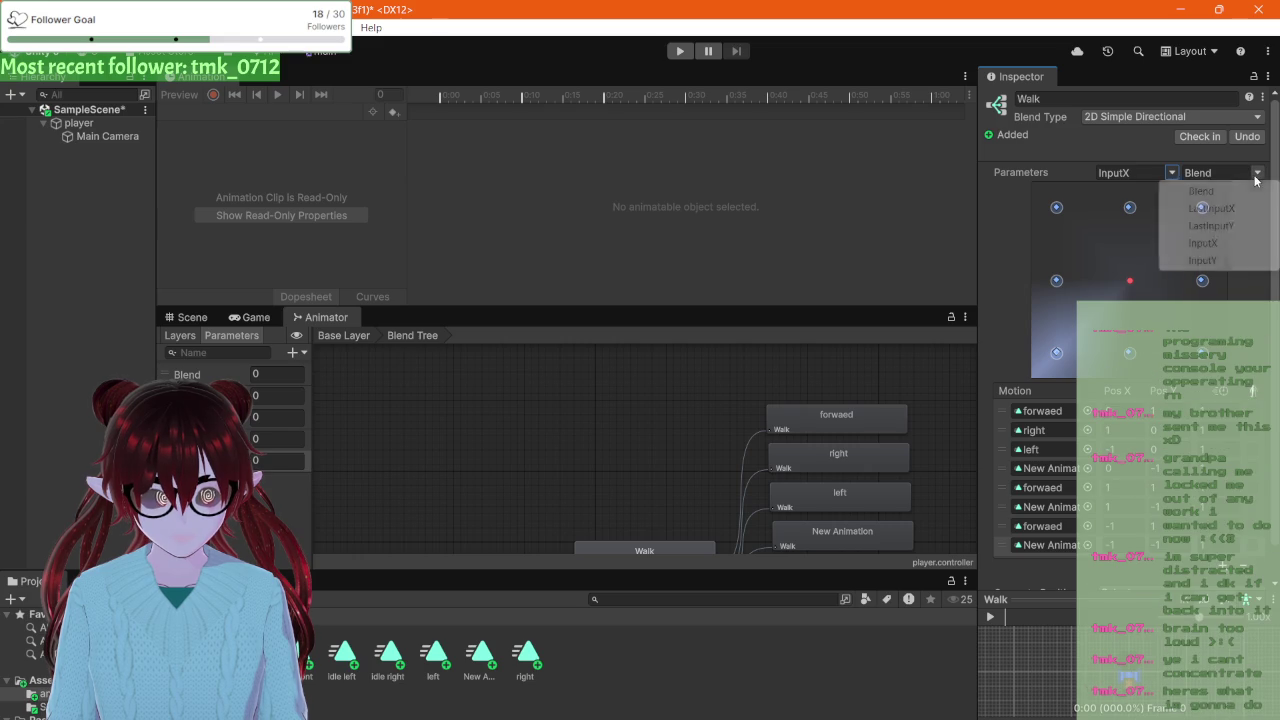
left_click(1206, 260)
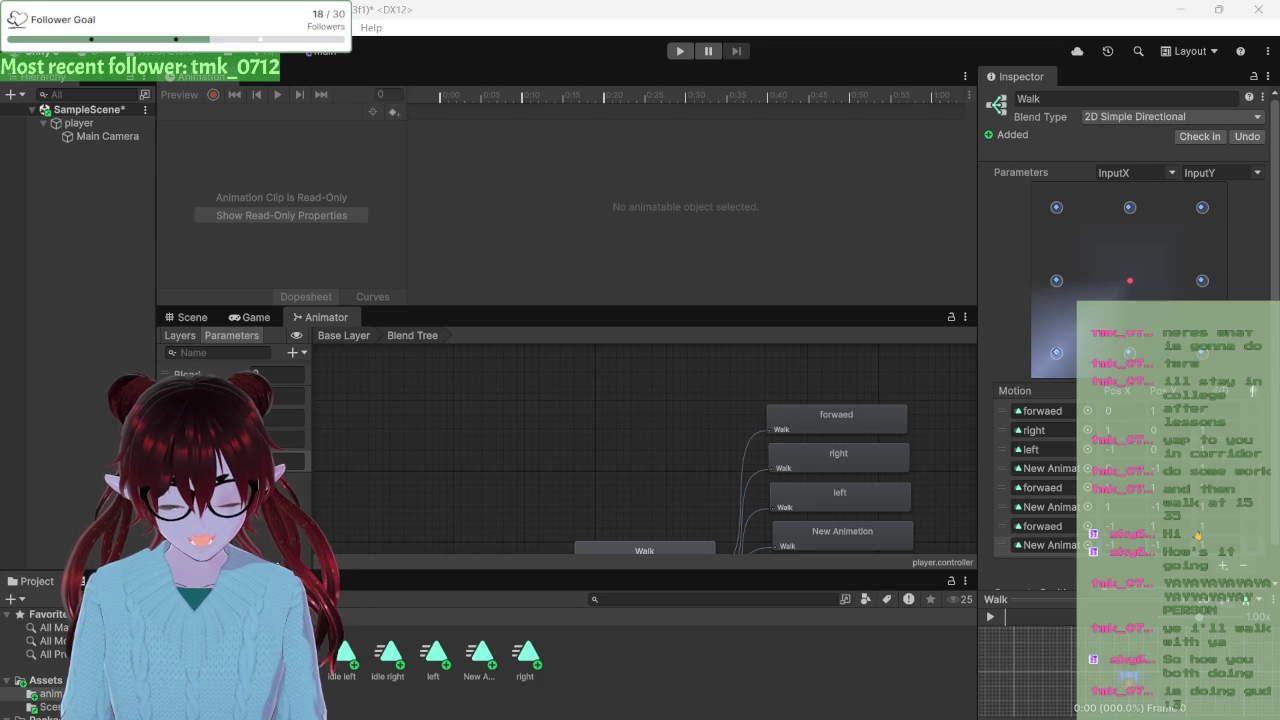
left_click(601, 631)
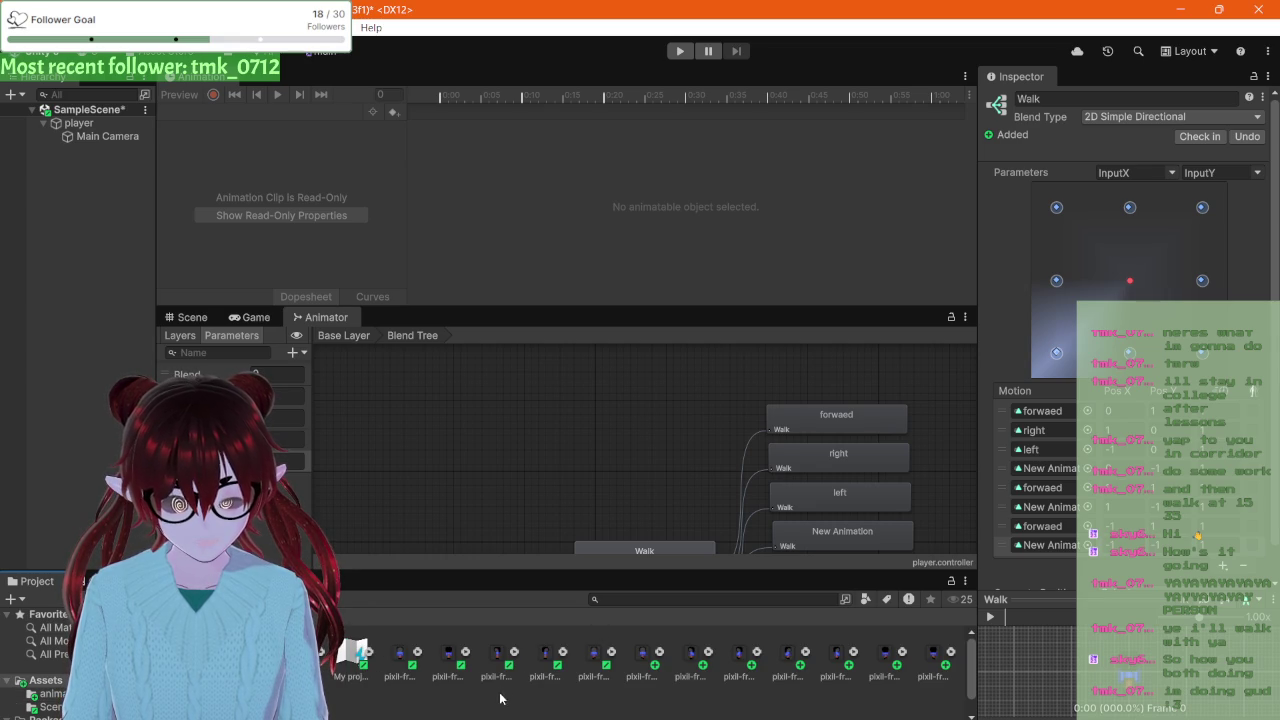
Step: Rename the New Animation clip in the Animations folder to 'back'
scroll(507, 680, "down", 1)
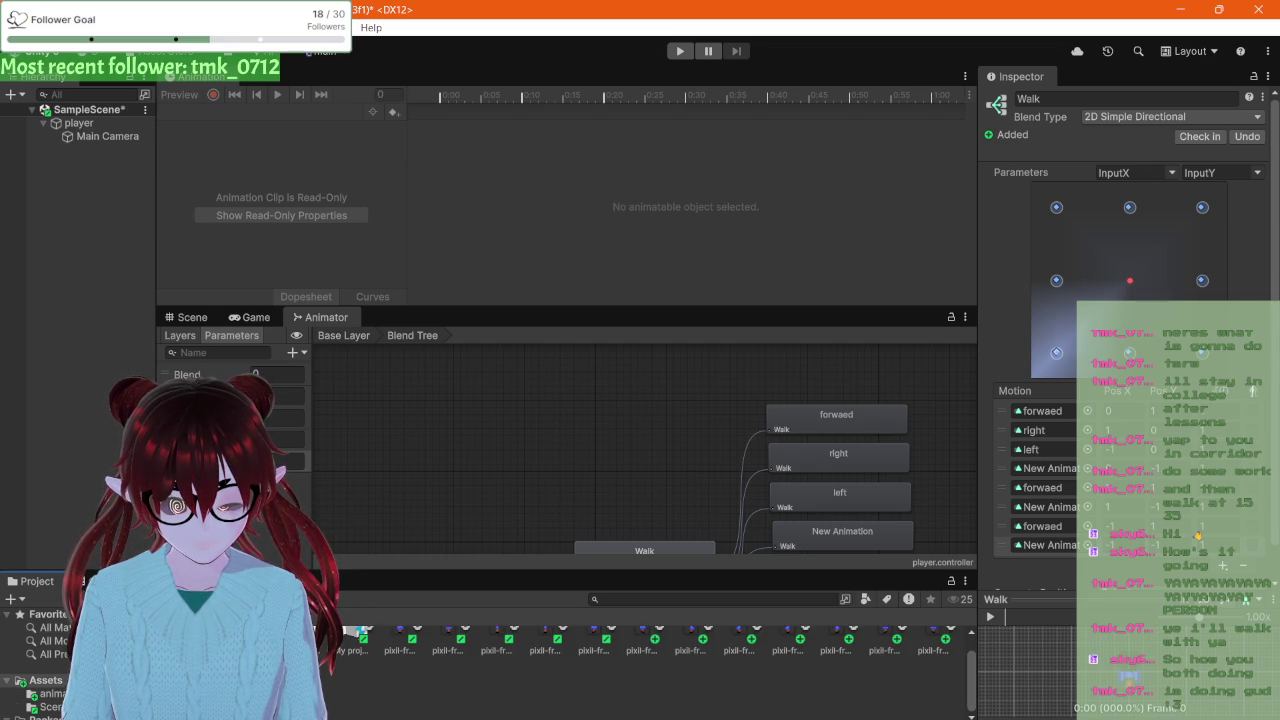
left_click(50, 693)
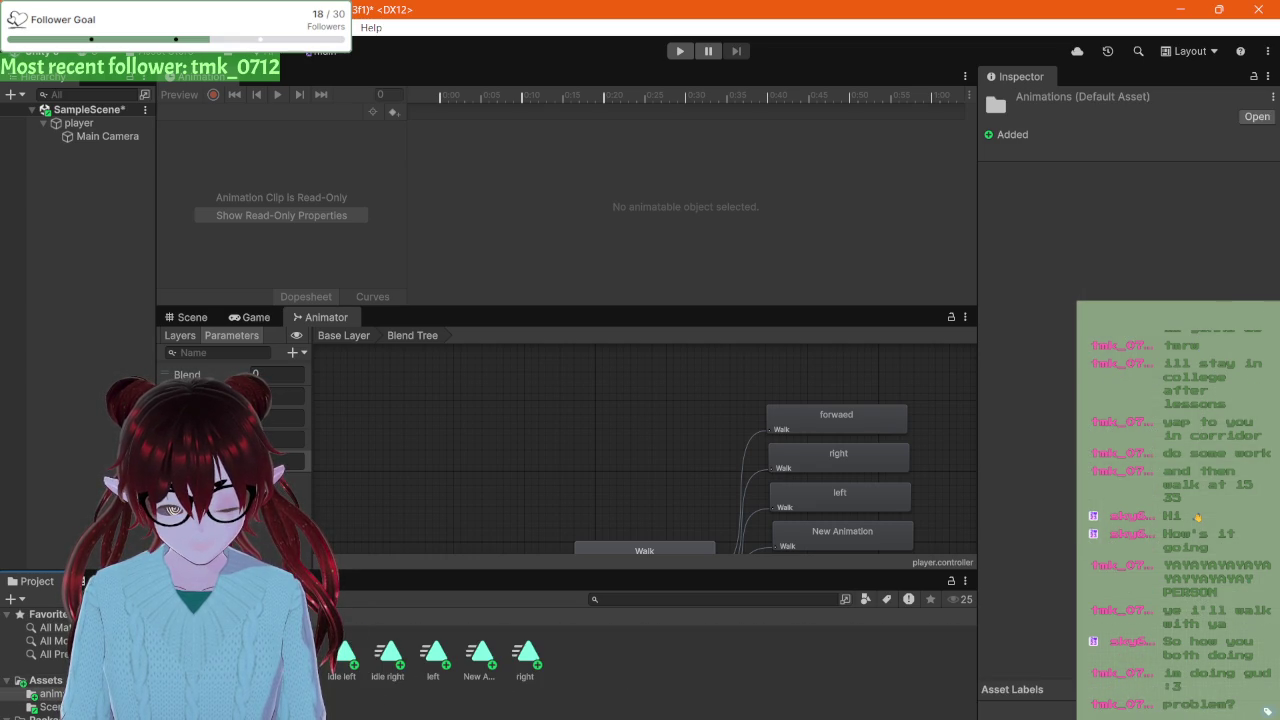
left_click(482, 664)
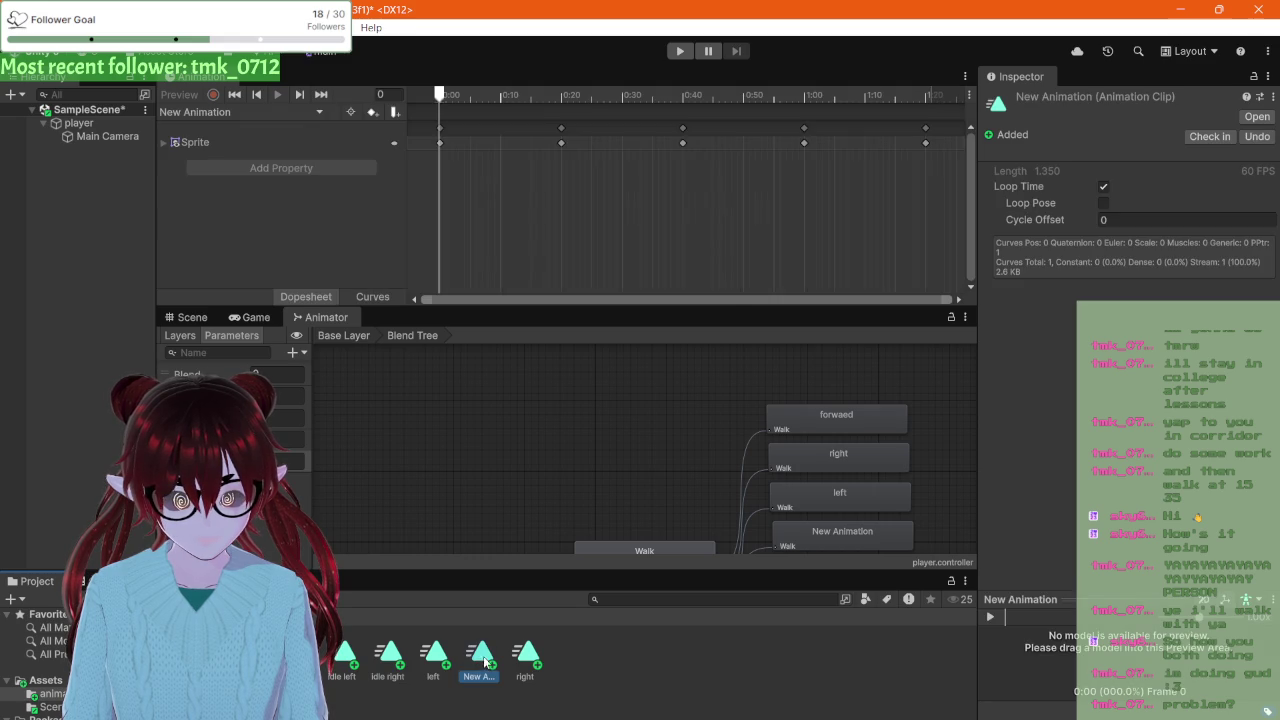
right_click(482, 664)
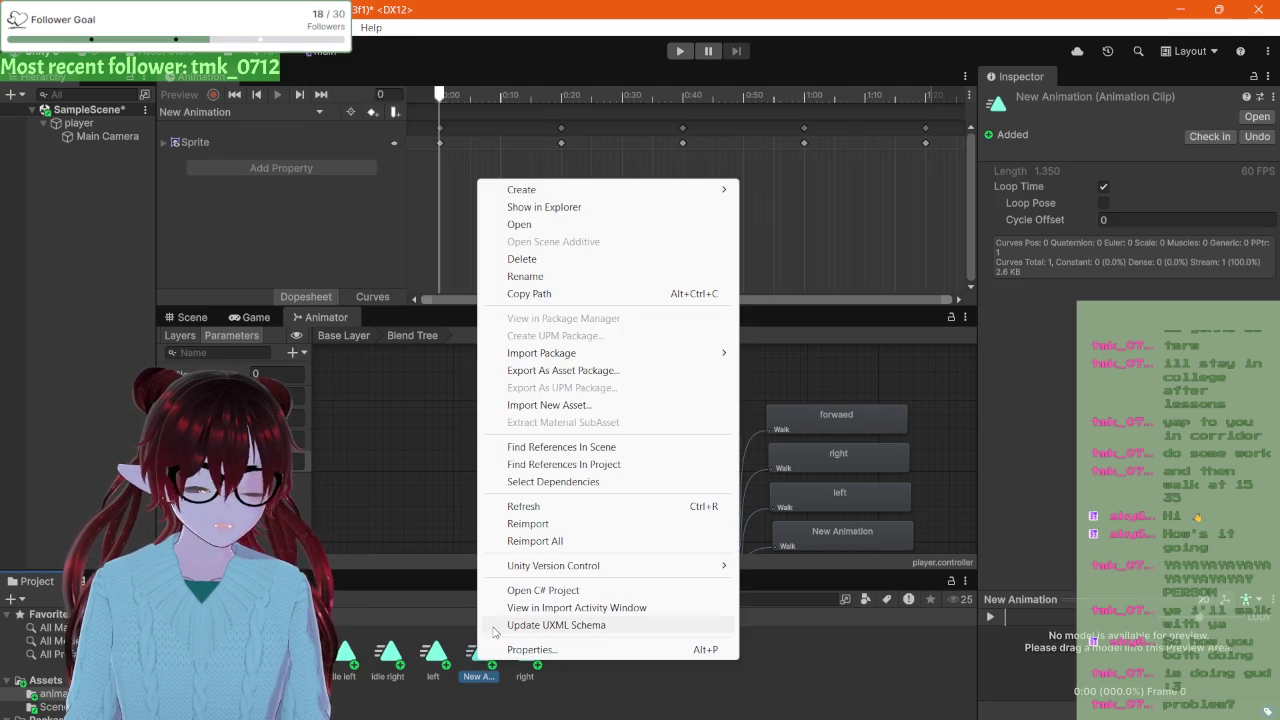
left_click(532, 275)
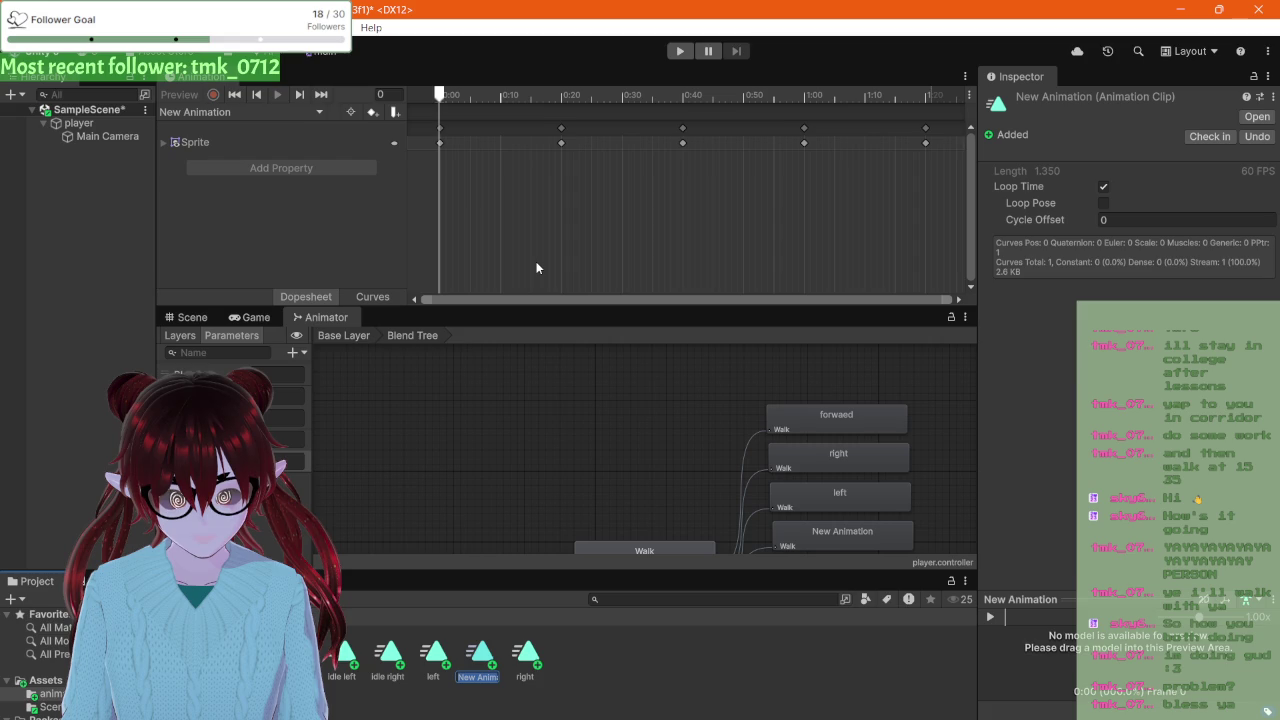
type("back")
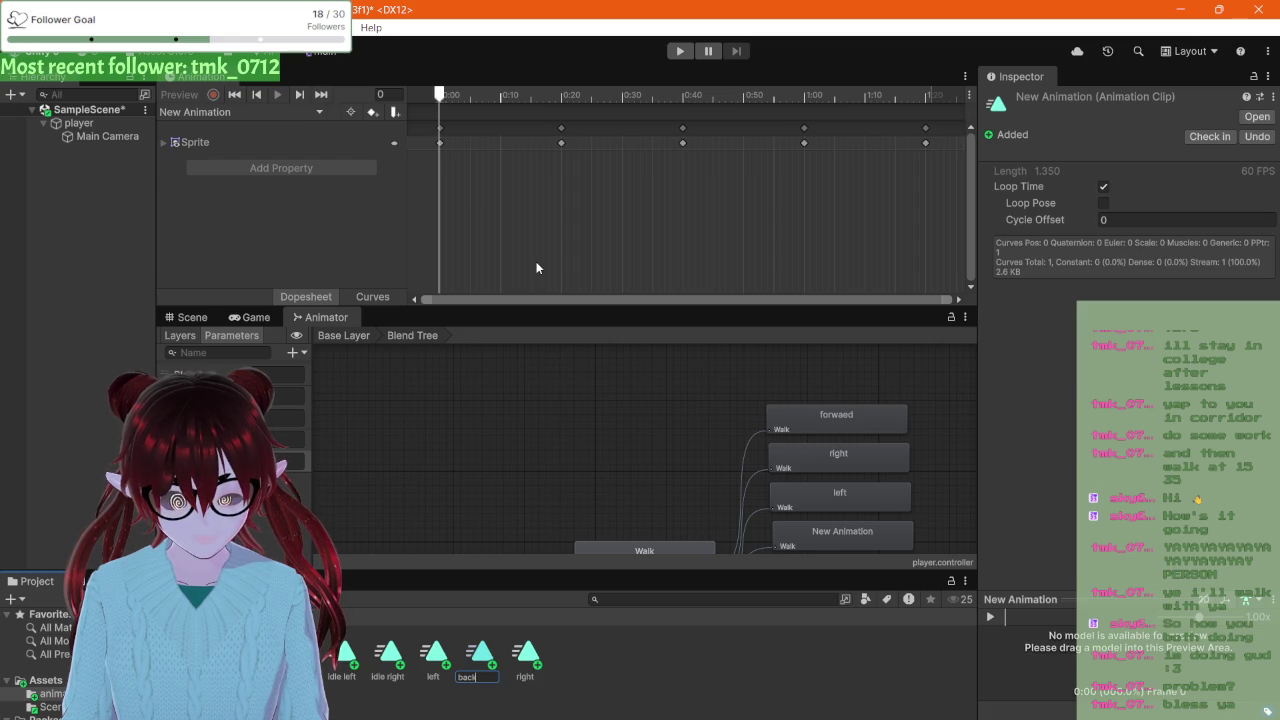
key("Return")
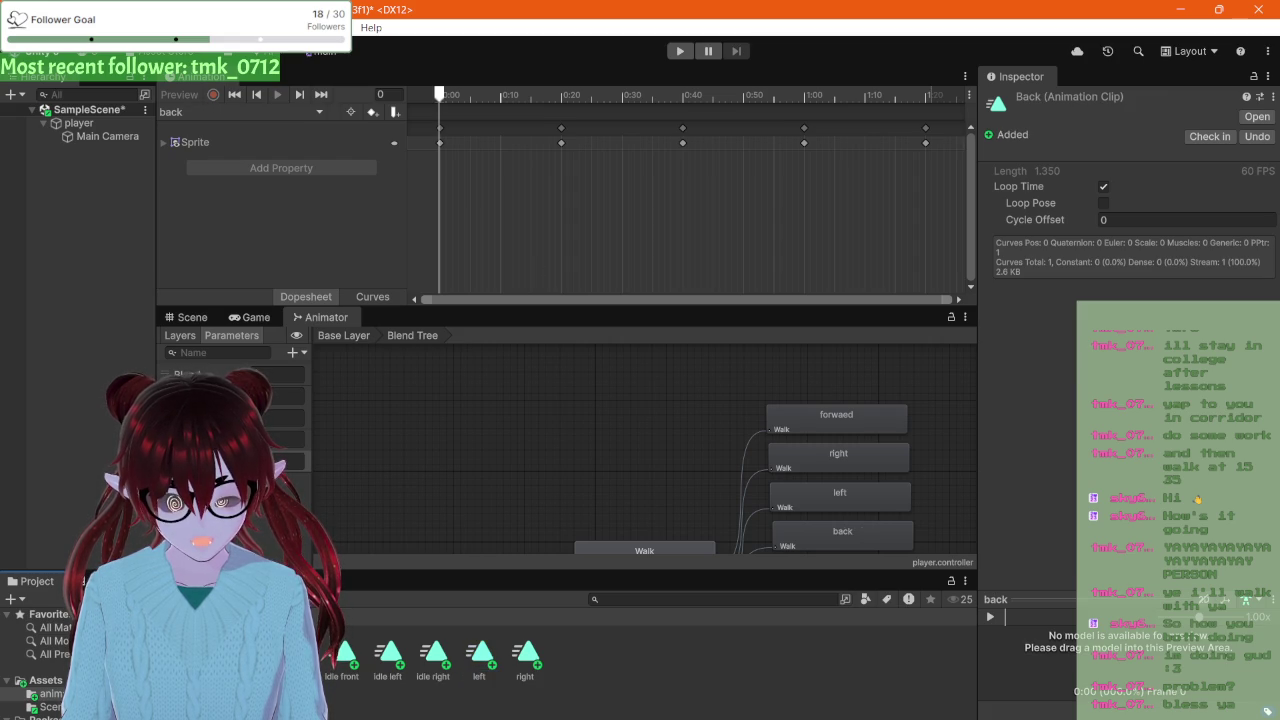
Step: Correct the misspelled forwaed clip's name to 'forward'
right_click(253, 655)
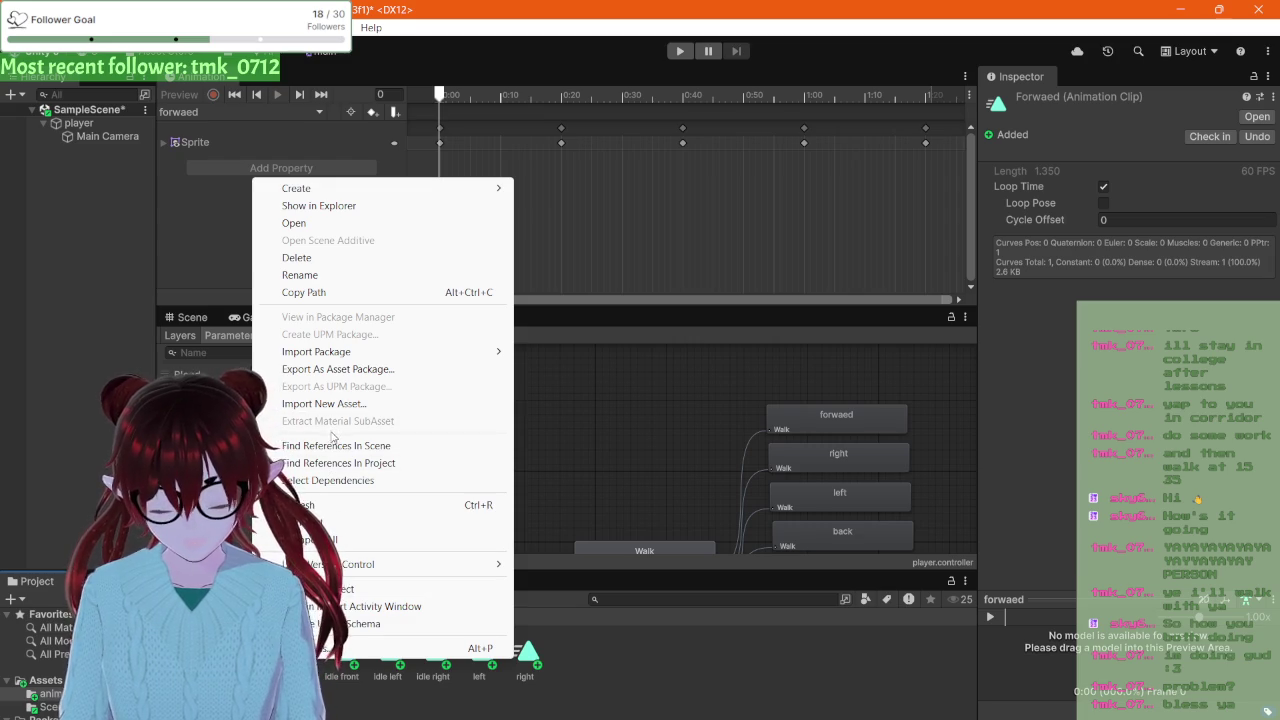
left_click(343, 274)
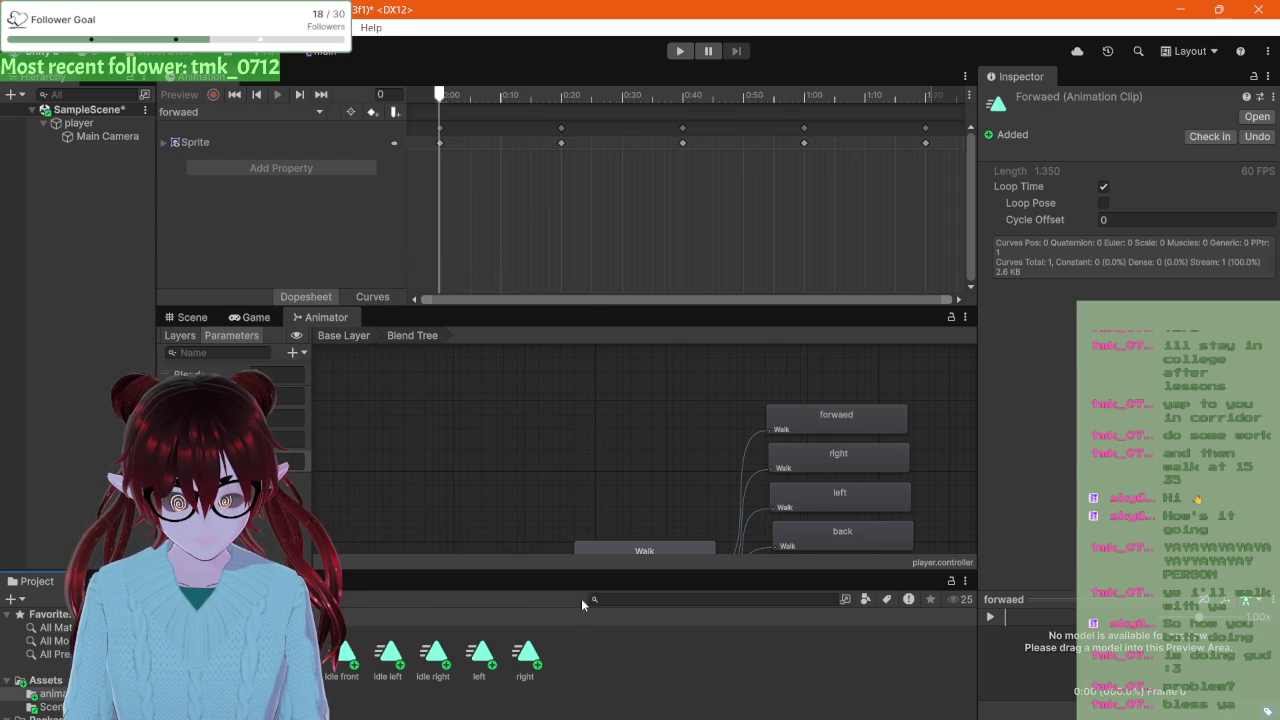
key("Return")
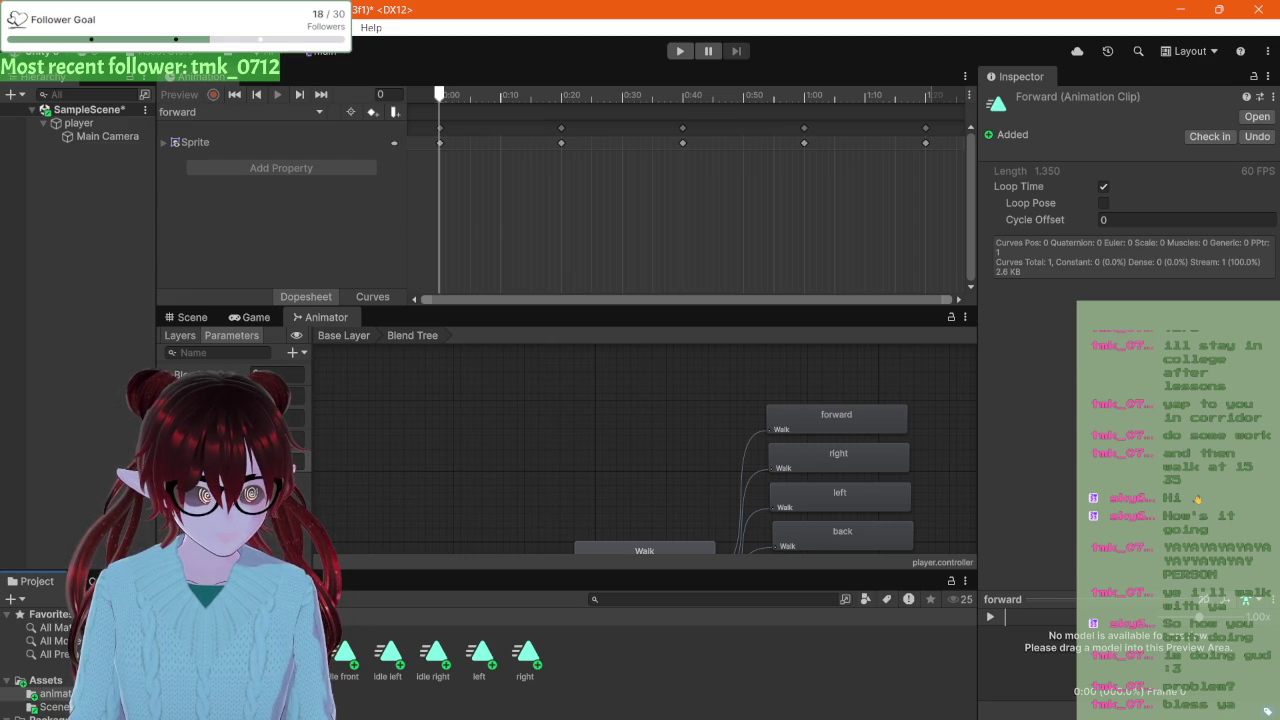
scroll(597, 470, "down", 2)
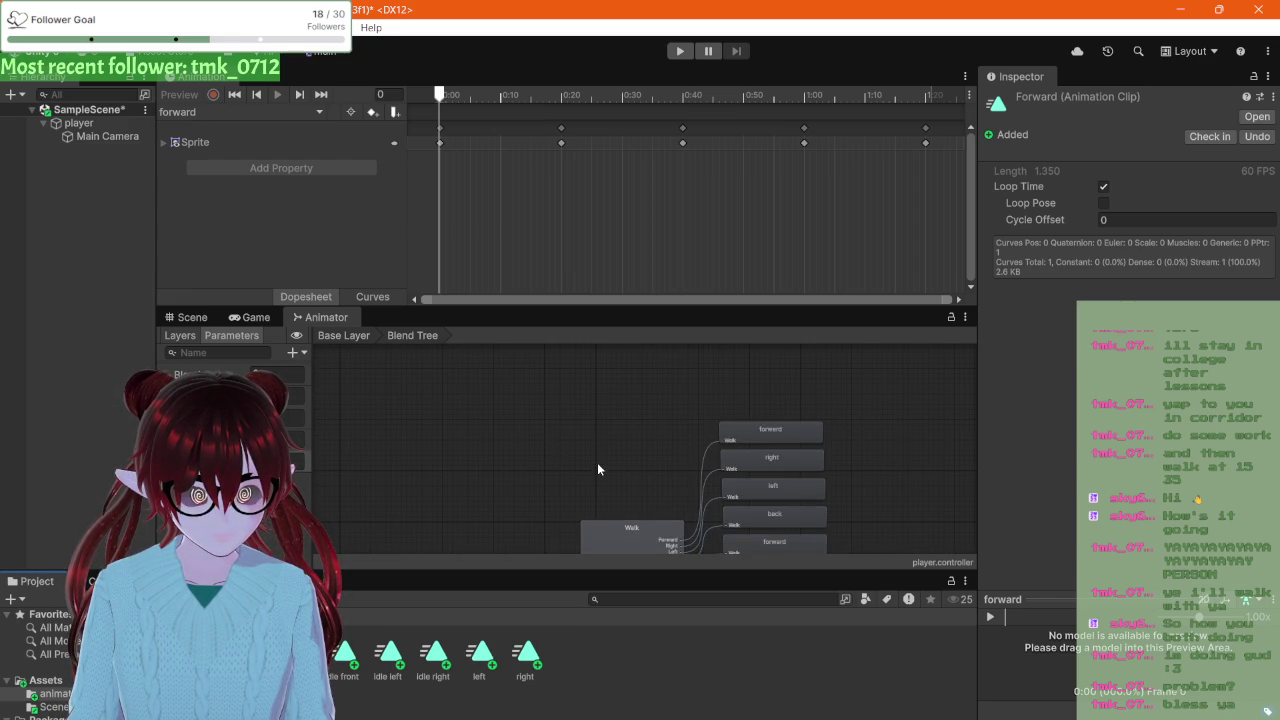
Step: Inspect the Walk node, reposition the blend tree graph, and return to the Assets folder
left_click(571, 415)
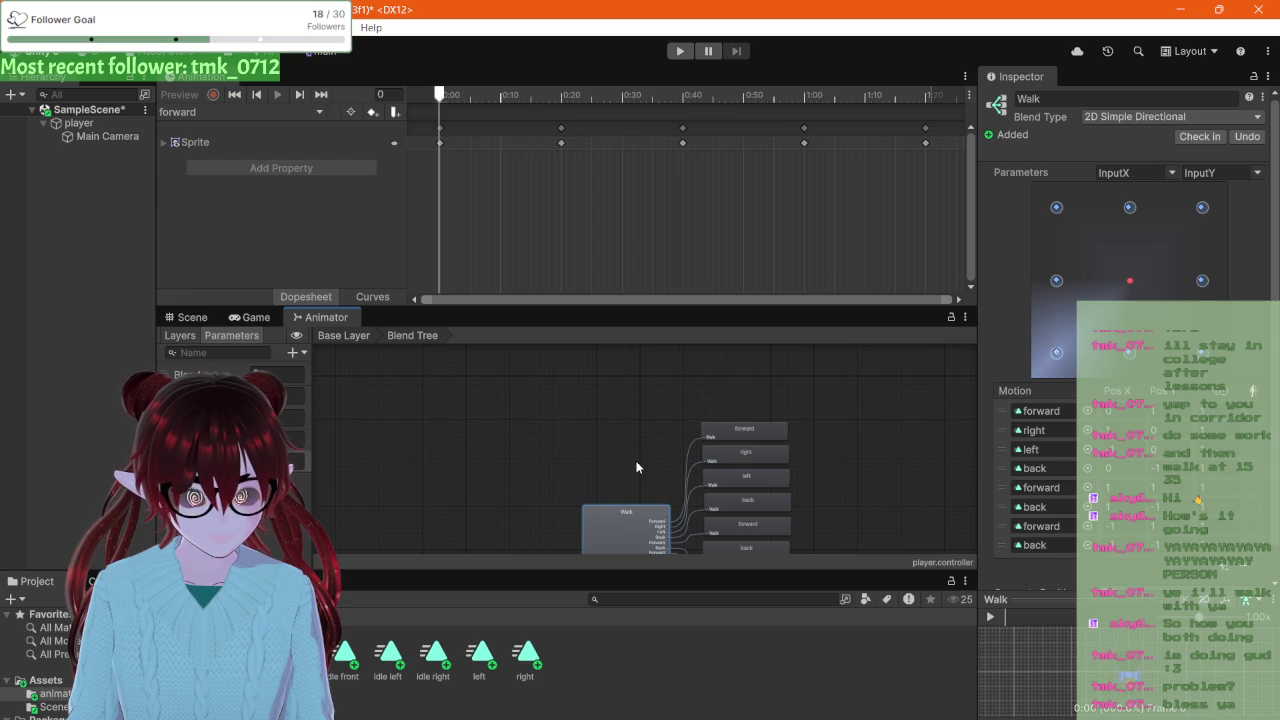
left_click(546, 440)
mouse_move(533, 397)
left_mouse_down()
mouse_move(457, 277)
mouse_move(433, 317)
left_mouse_up()
mouse_move(423, 374)
left_mouse_down()
mouse_move(423, 426)
mouse_move(423, 413)
left_mouse_up()
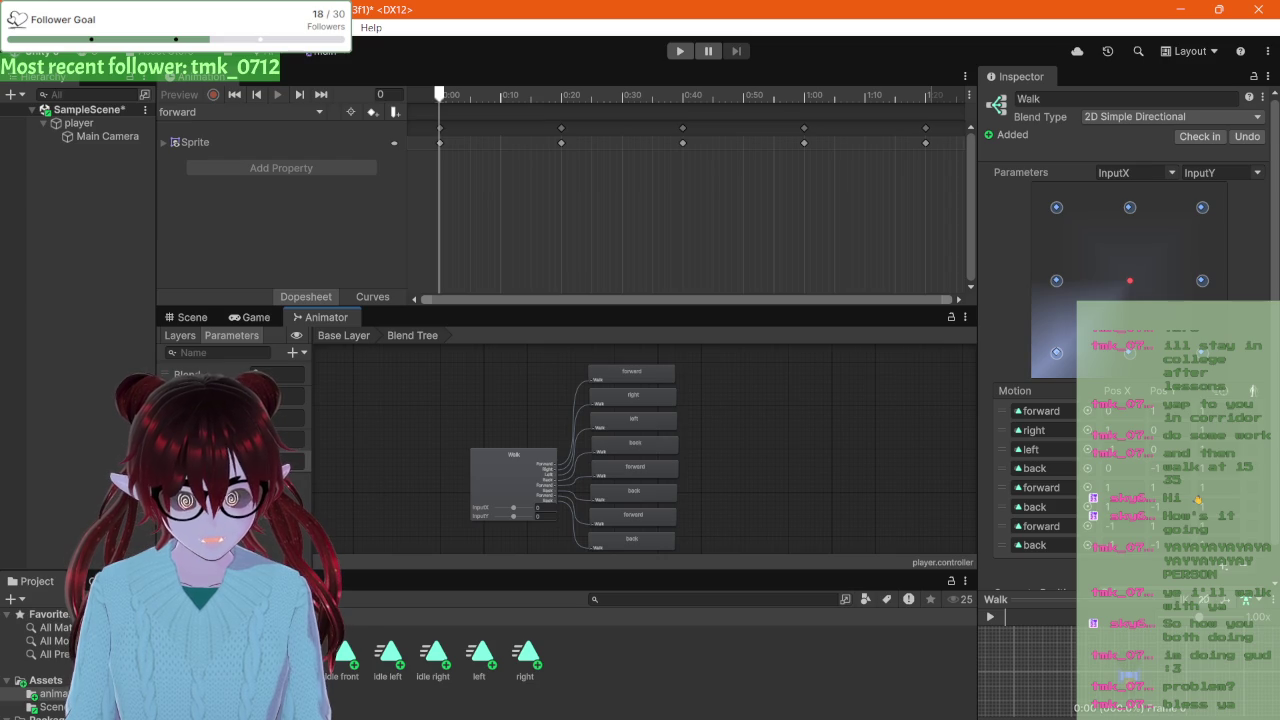
left_click(45, 680)
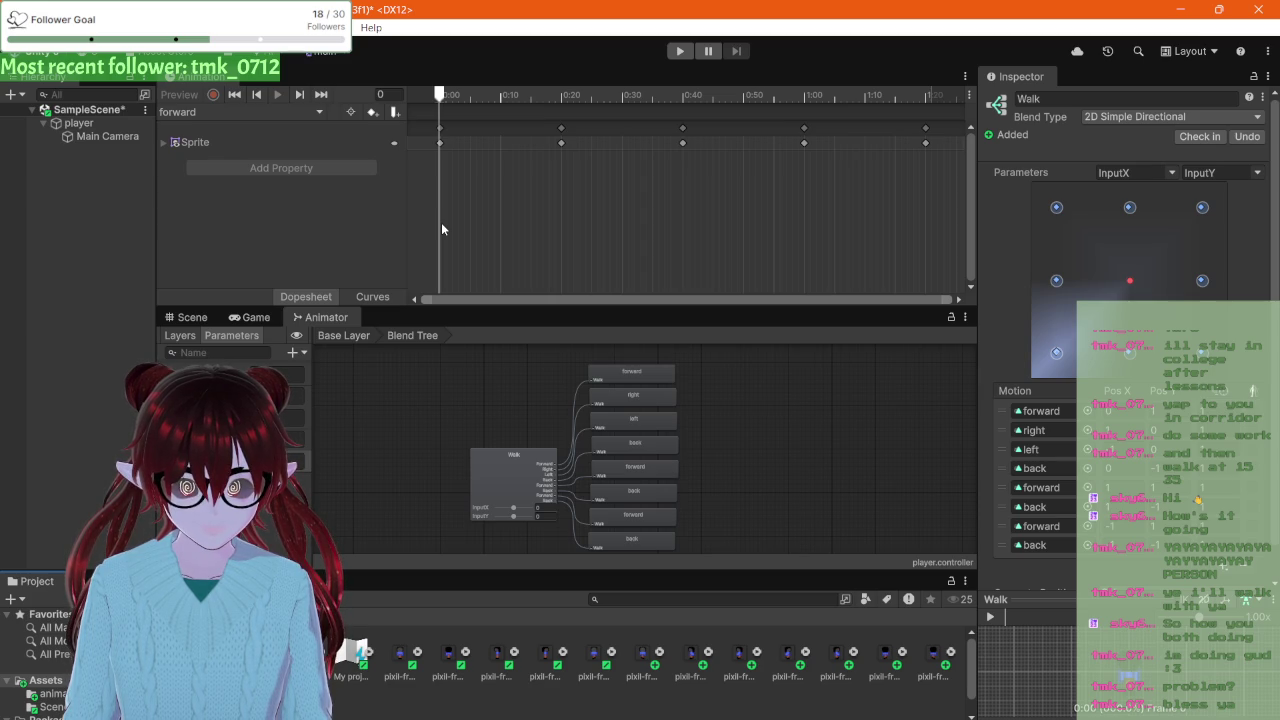
Step: Move Idle beside Entry in the Base Layer and add a transition from Idle to the Blend Tree state
left_click(322, 341)
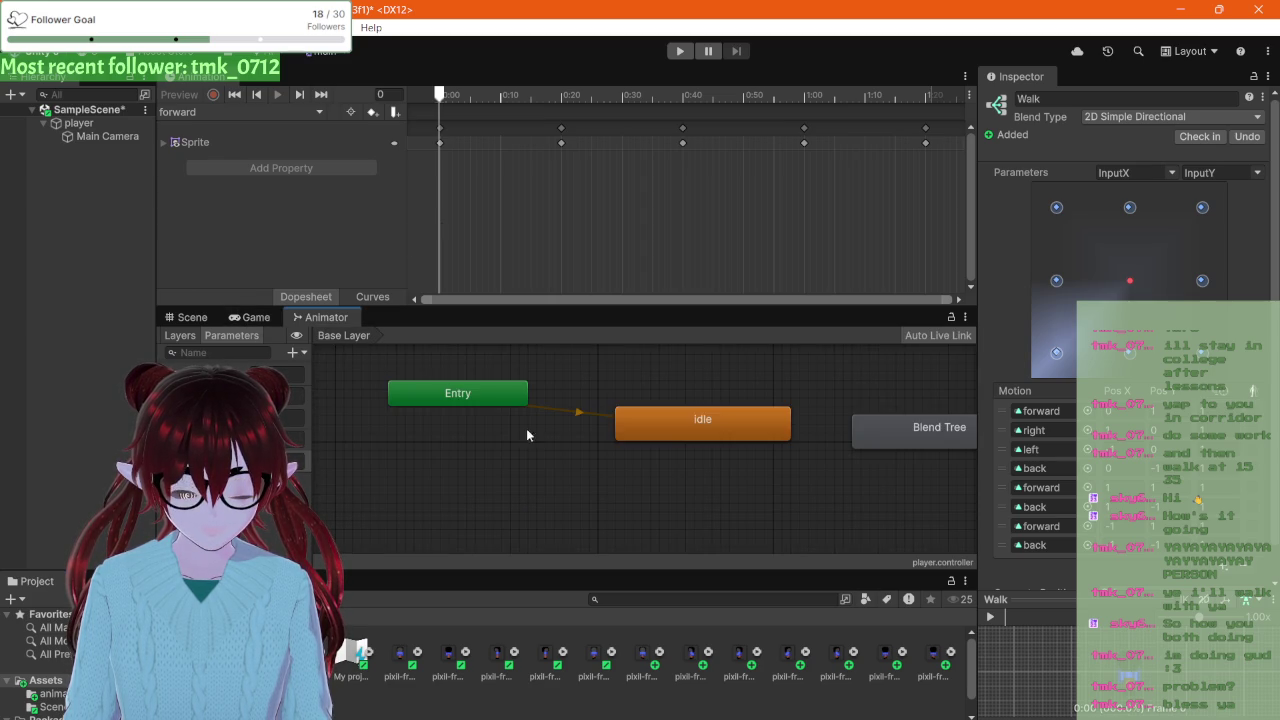
scroll(660, 474, "down", 2)
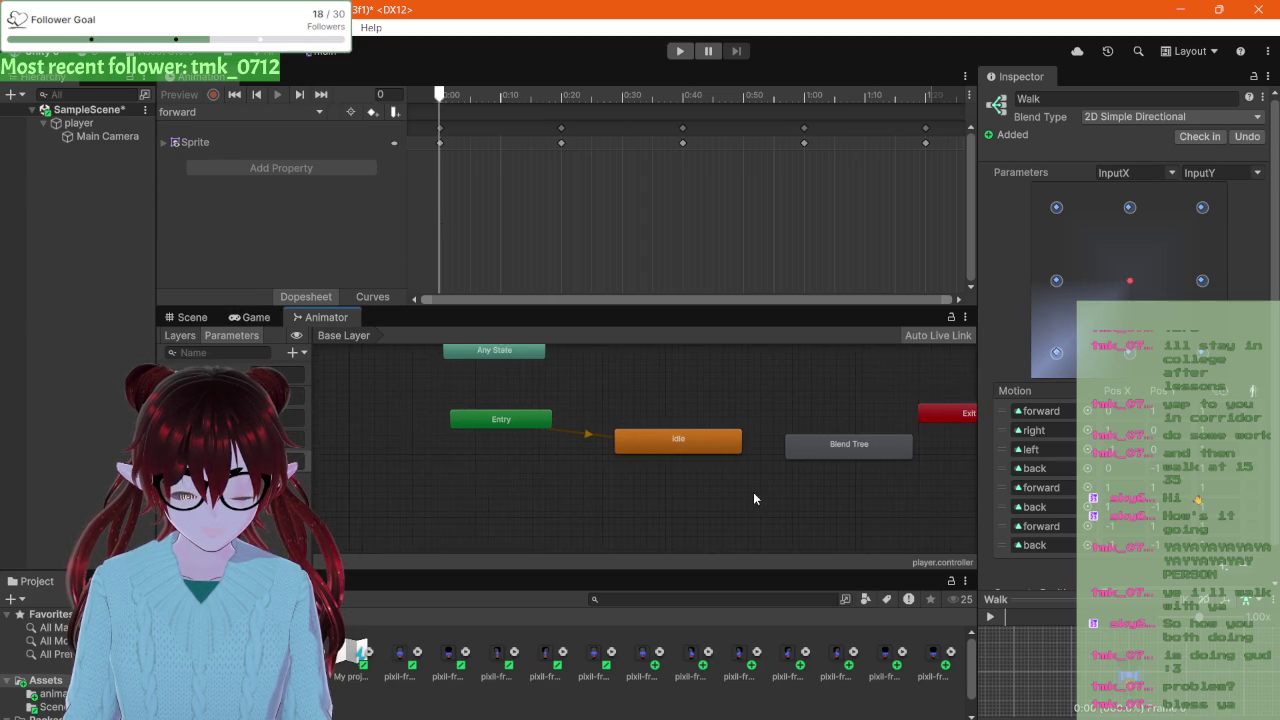
mouse_move(715, 452)
left_mouse_down()
mouse_move(628, 503)
mouse_move(530, 503)
mouse_move(709, 428)
mouse_move(627, 494)
mouse_move(680, 456)
left_mouse_up()
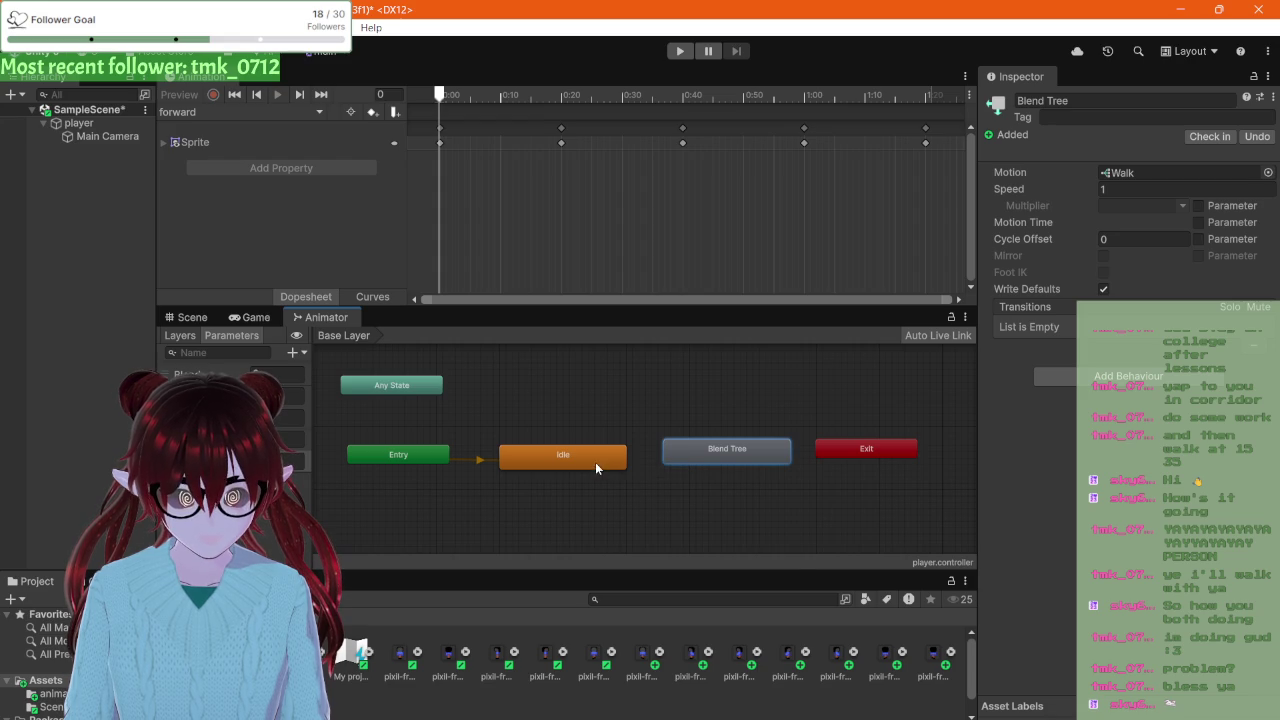
right_click(596, 462)
left_click(643, 474)
left_click(721, 452)
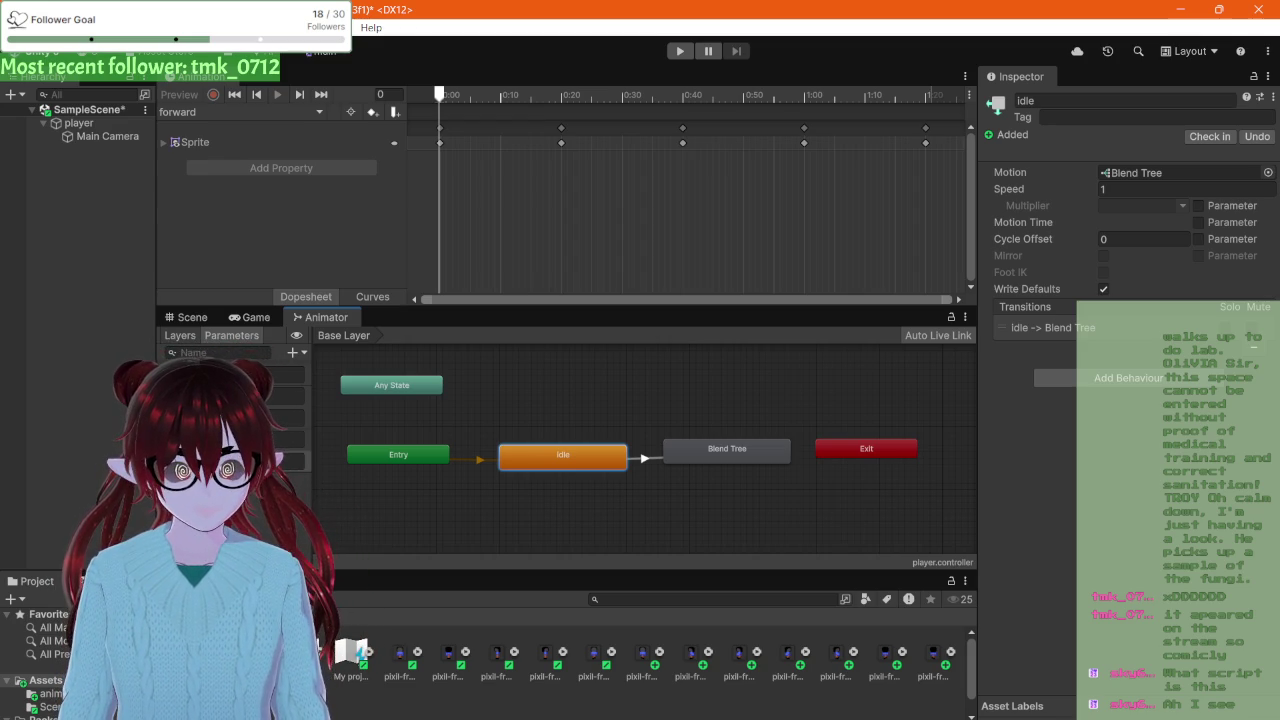
left_click(637, 460)
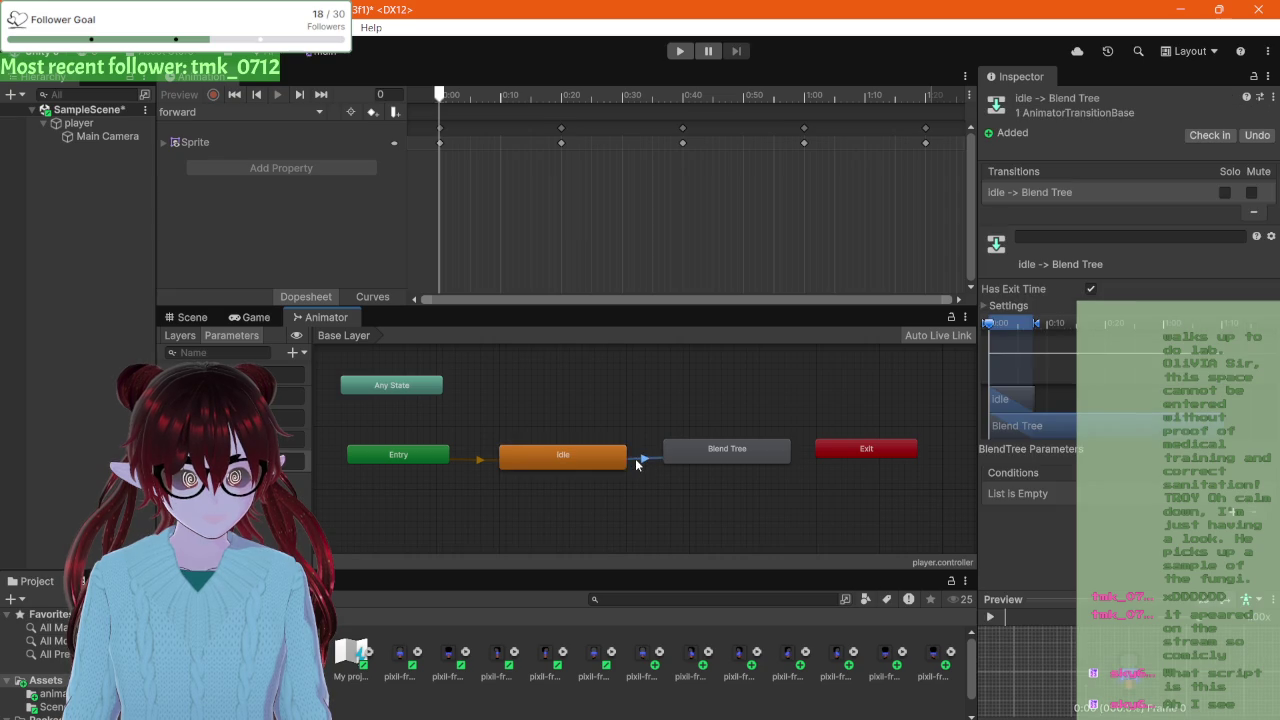
Step: Rename the Blend Tree state after Idle to 'walk' in the Inspector
left_click(680, 455)
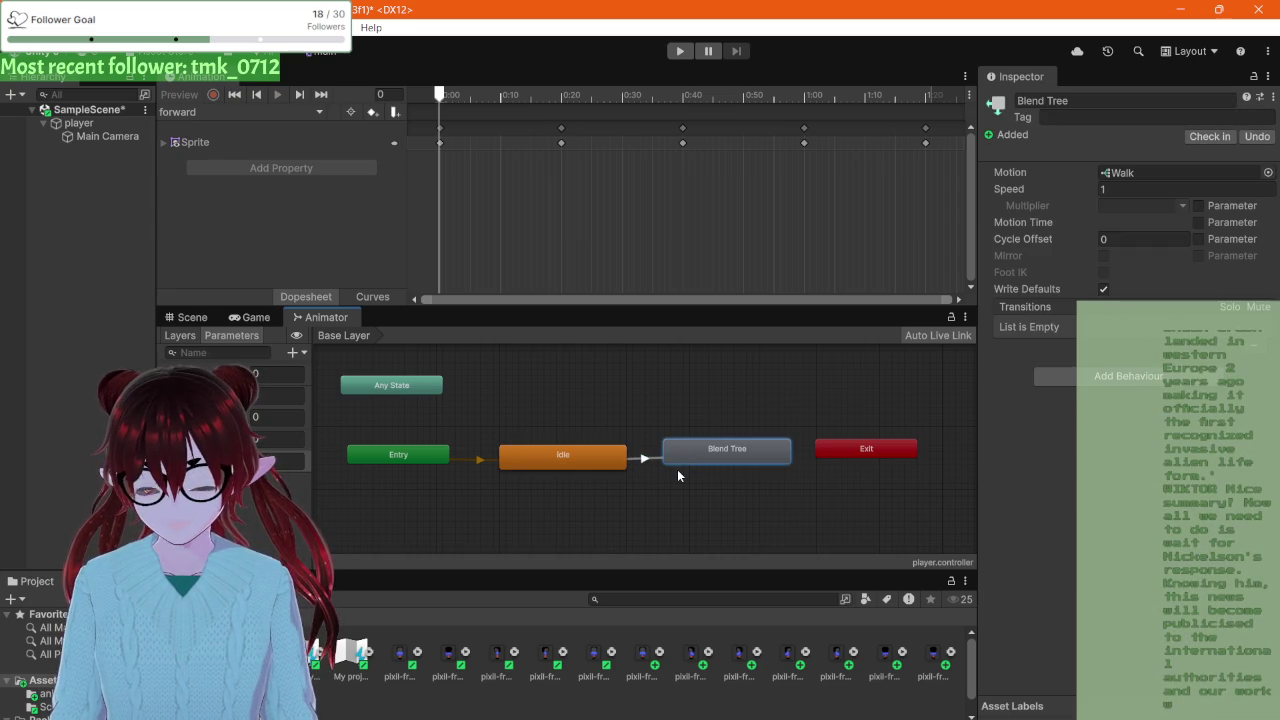
left_click(1068, 107)
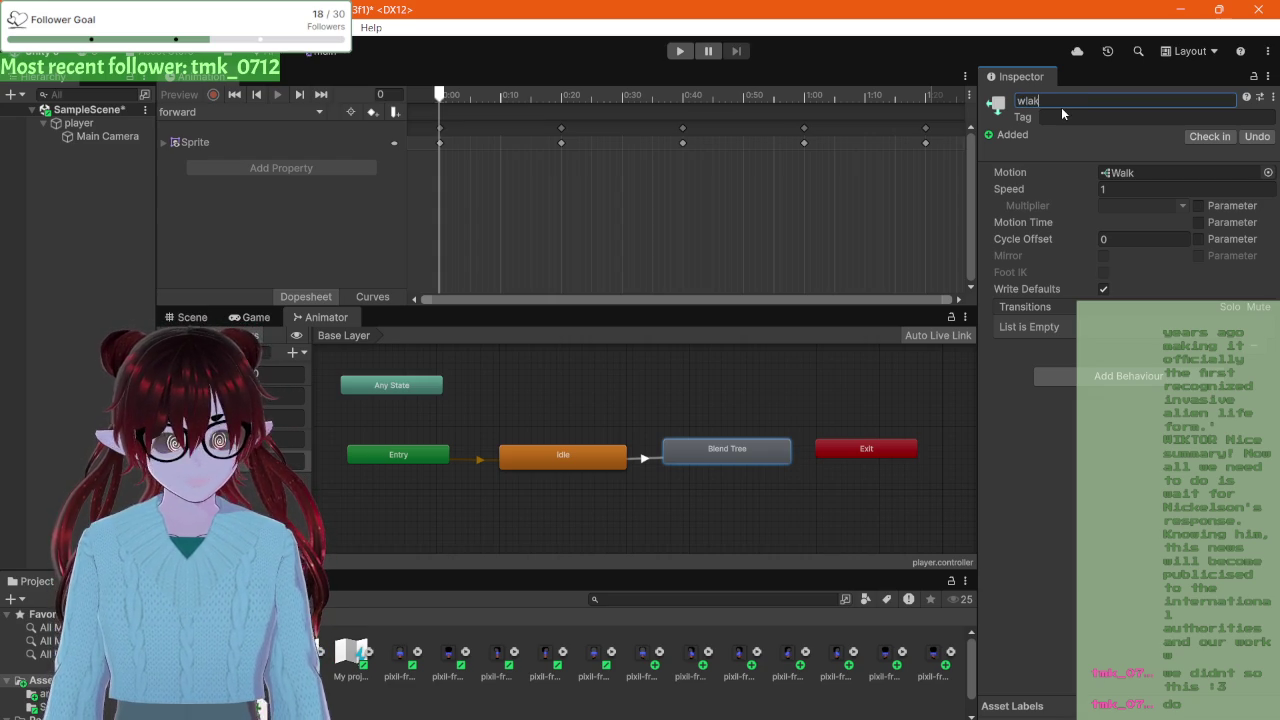
type("walk")
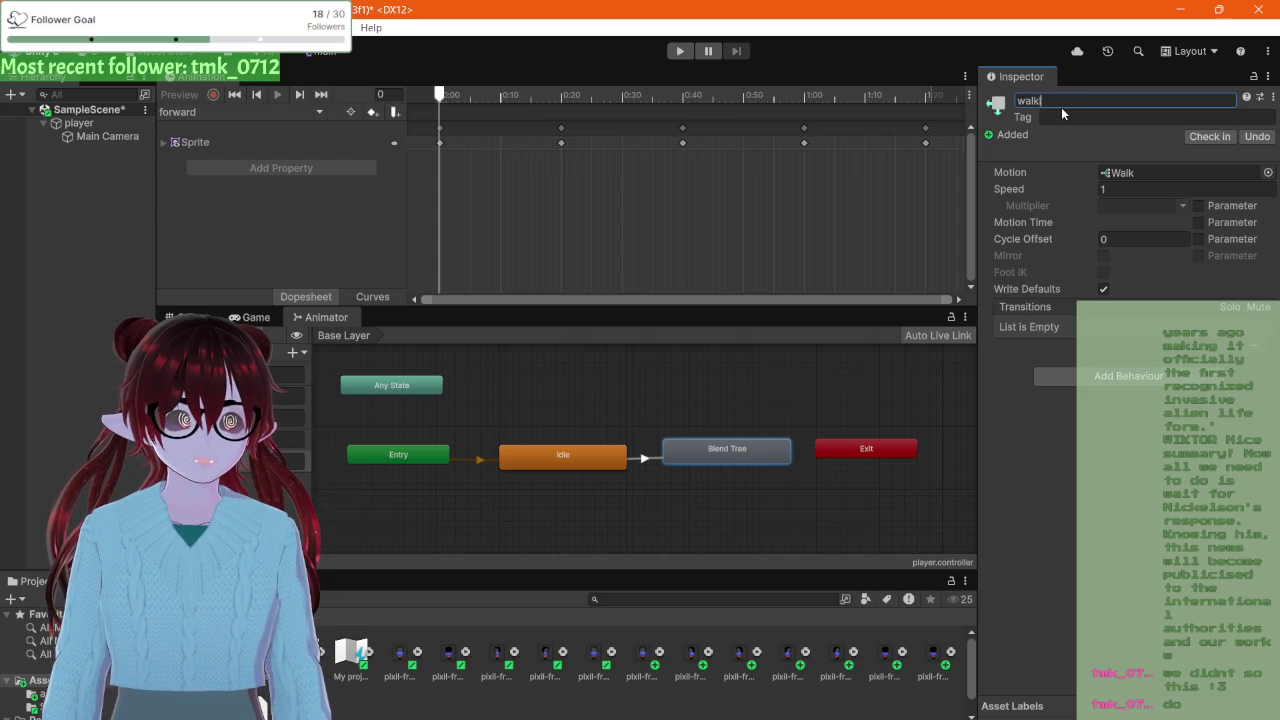
key("Return")
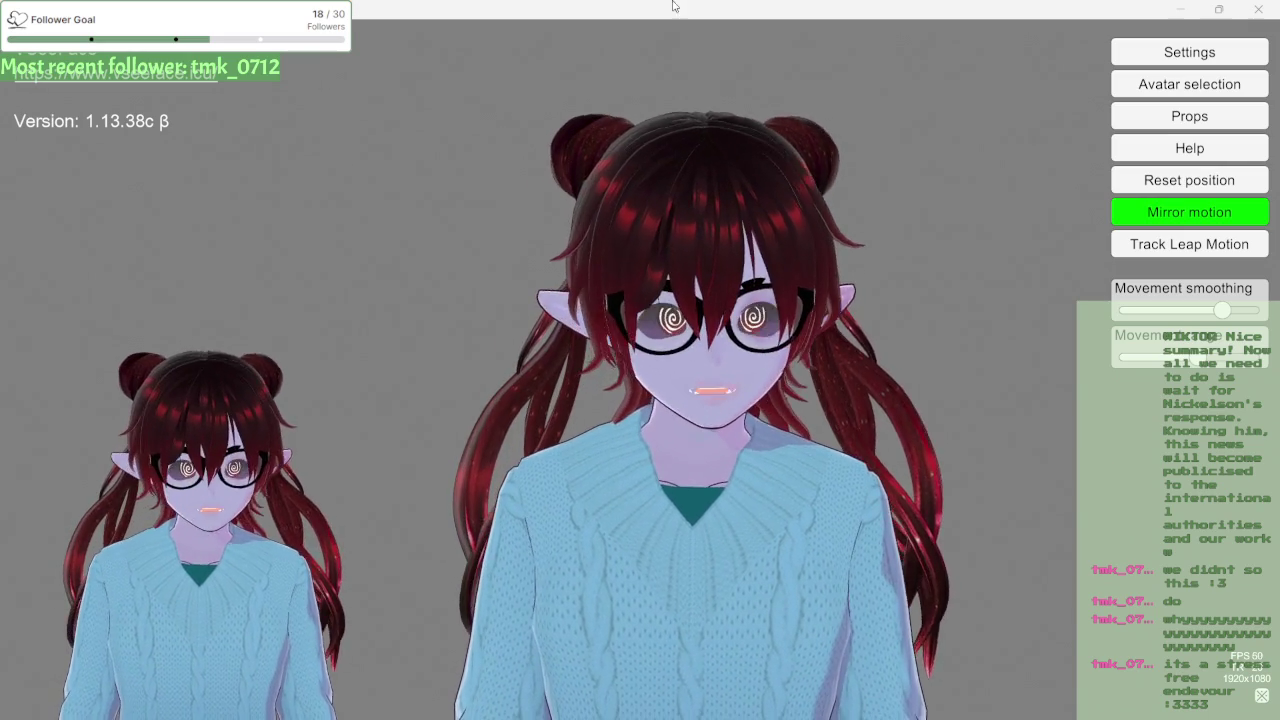
Step: Maximize VSeeFace and open General settings, scrolling to the Focal length slider
mouse_move(615, 6)
left_mouse_down()
mouse_move(776, 29)
mouse_move(750, 124)
mouse_move(676, 192)
left_mouse_up()
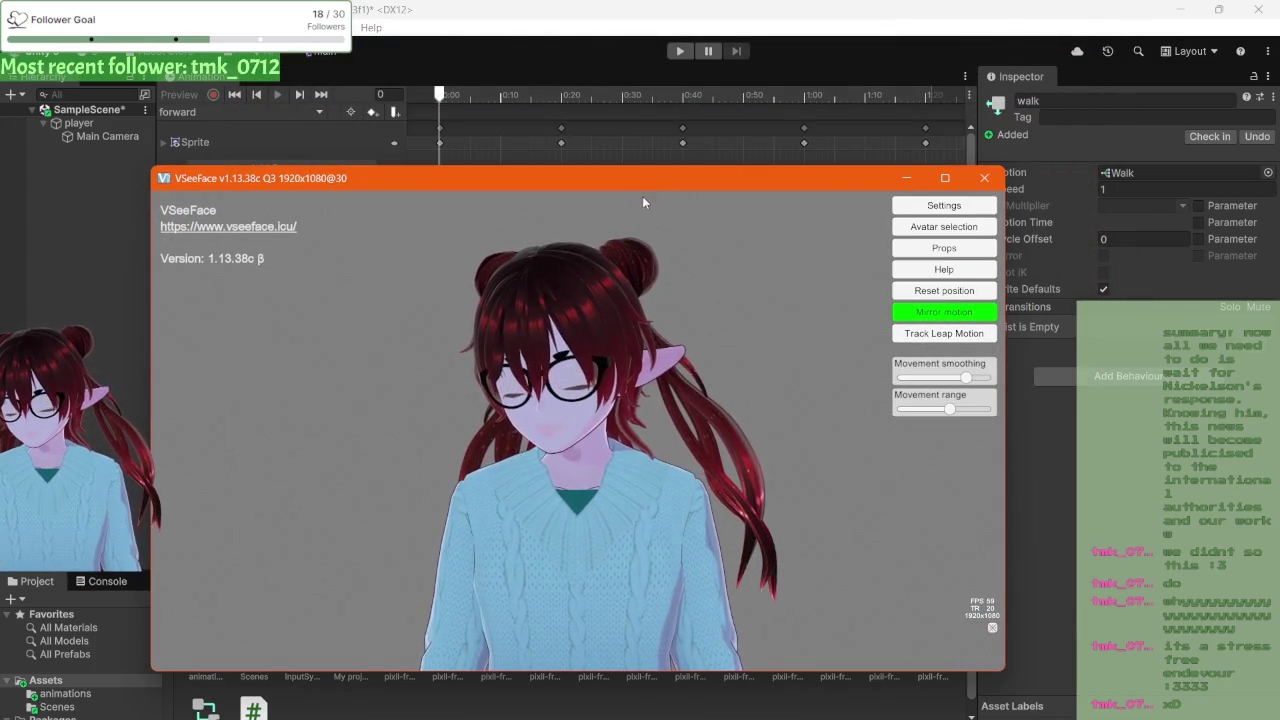
left_click(942, 178)
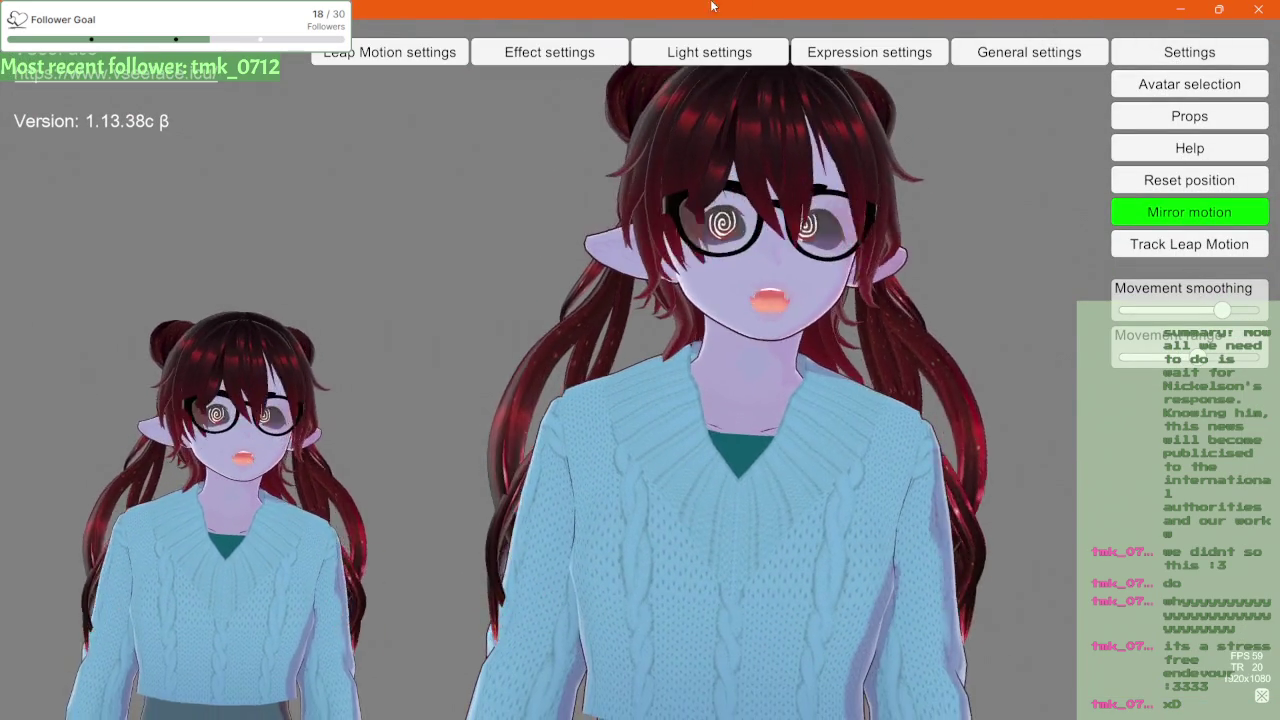
left_click(1025, 55)
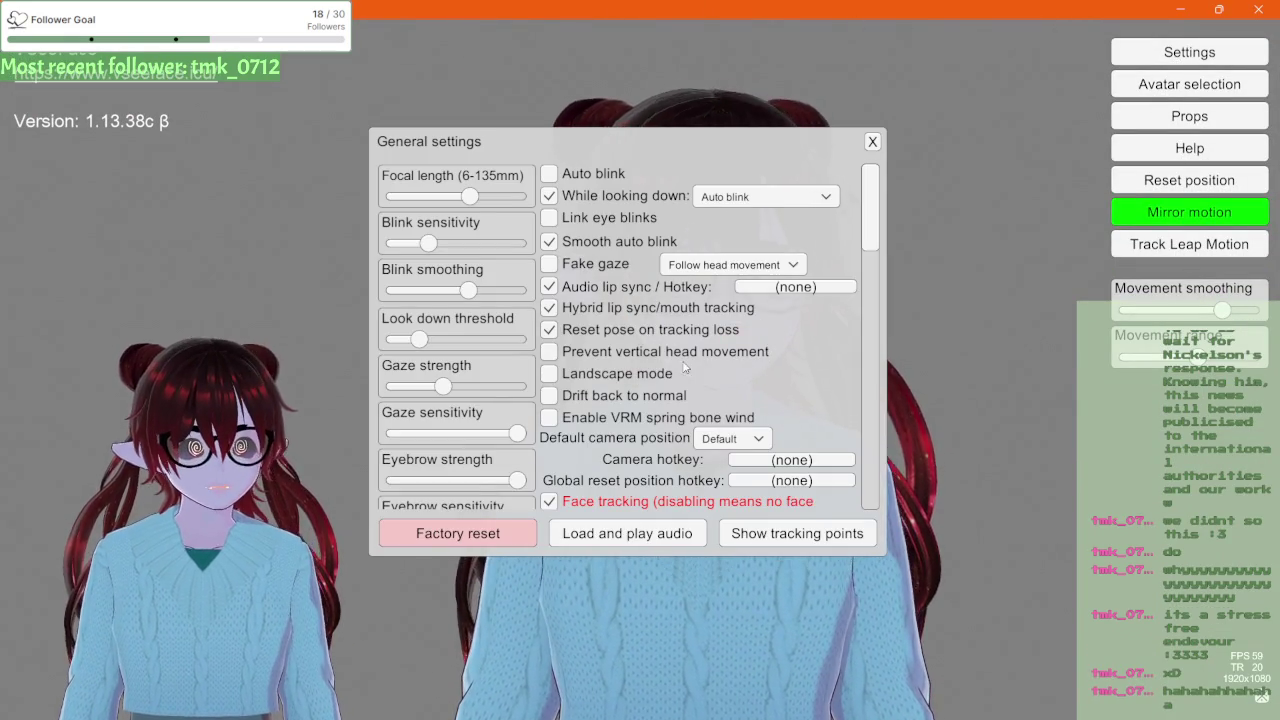
scroll(678, 363, "down", 5)
scroll(678, 369, "down", 15)
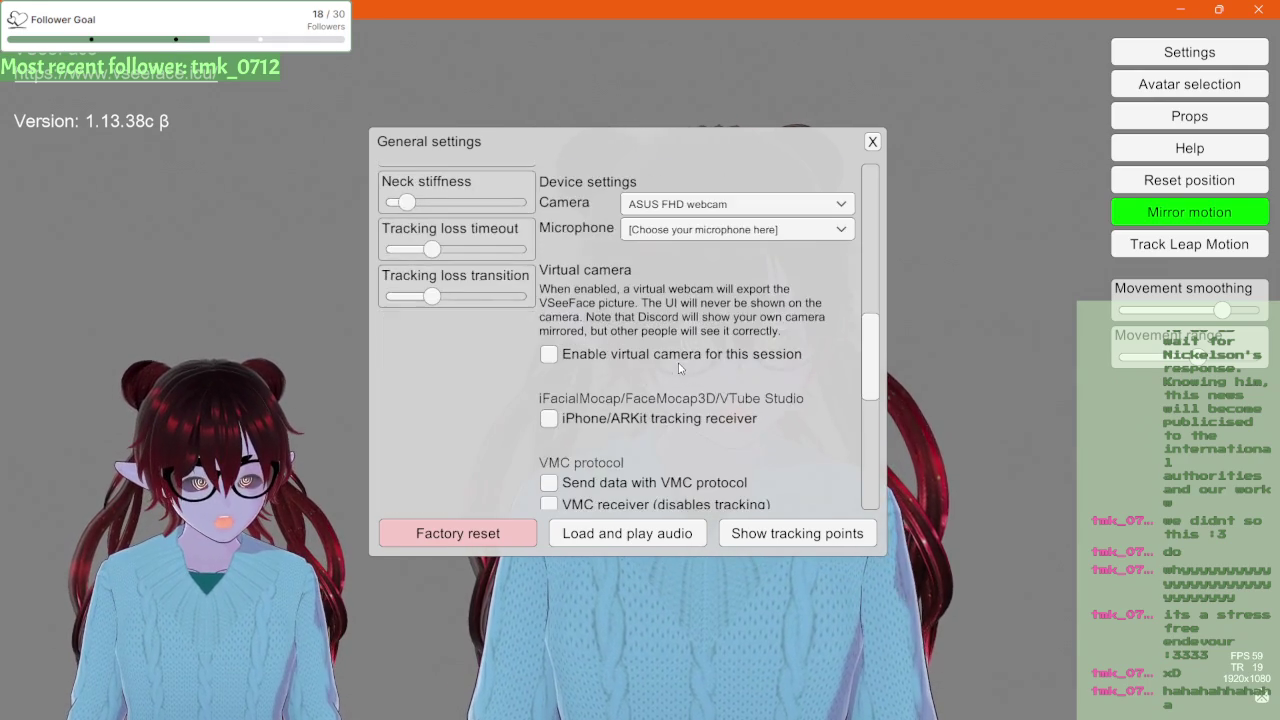
scroll(678, 367, "up", 8)
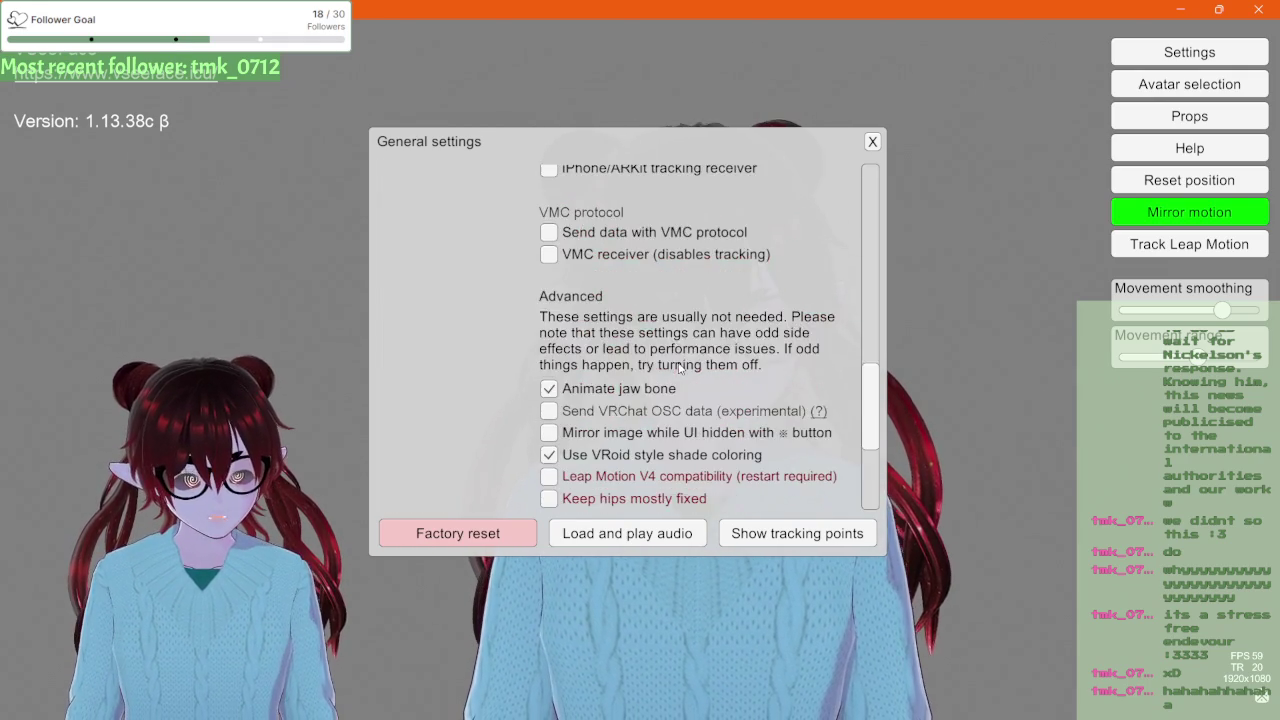
scroll(678, 367, "up", 3)
scroll(678, 366, "up", 5)
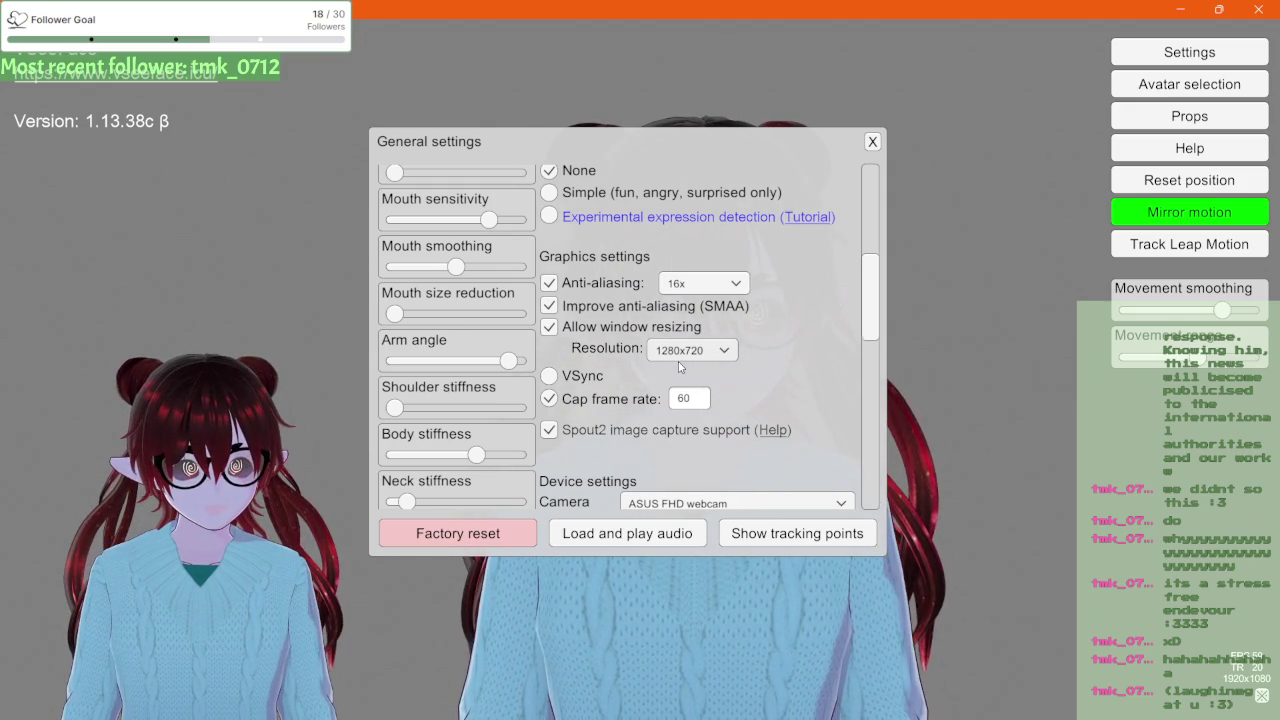
scroll(678, 366, "up", 2)
scroll(678, 366, "up", 1)
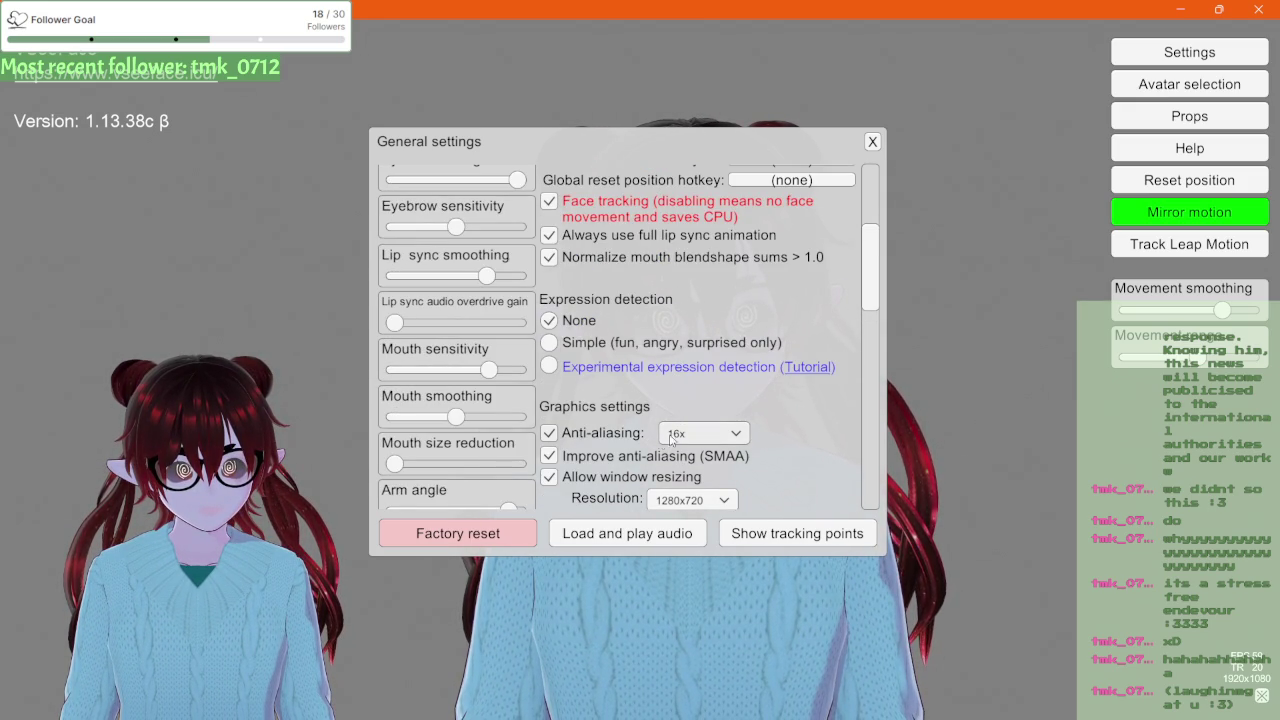
scroll(634, 439, "up", 5)
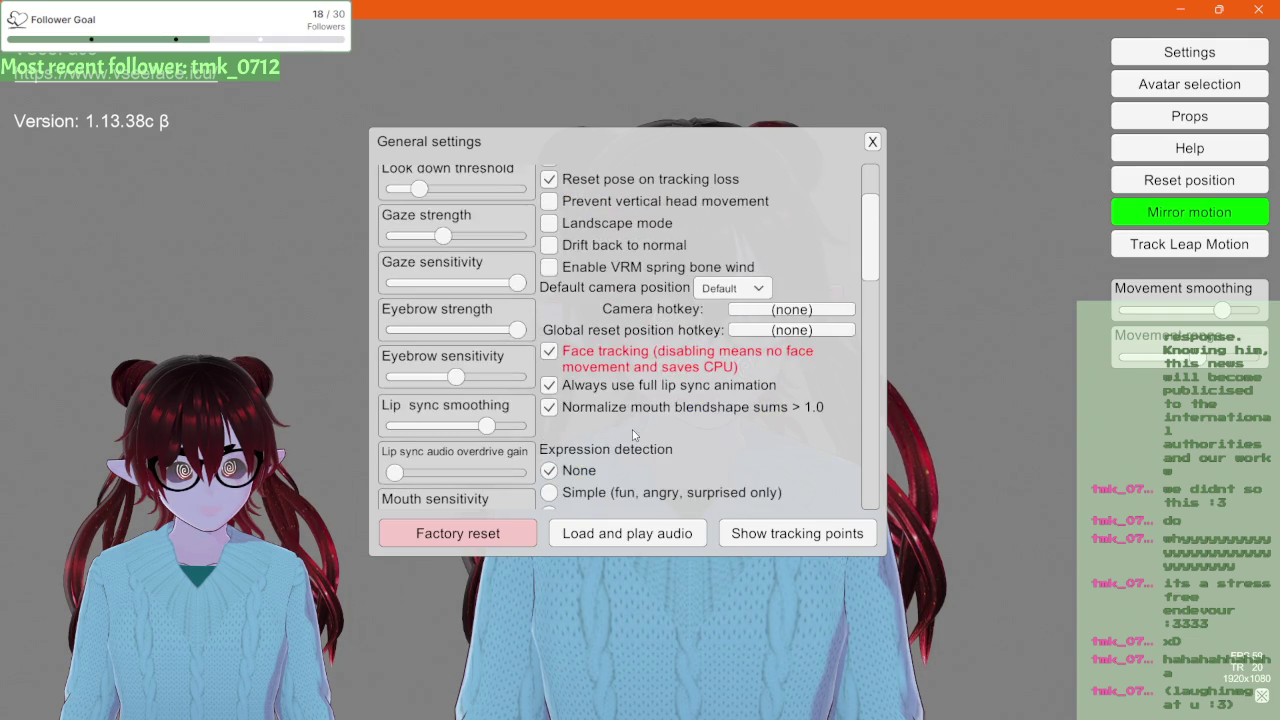
scroll(634, 434, "up", 1)
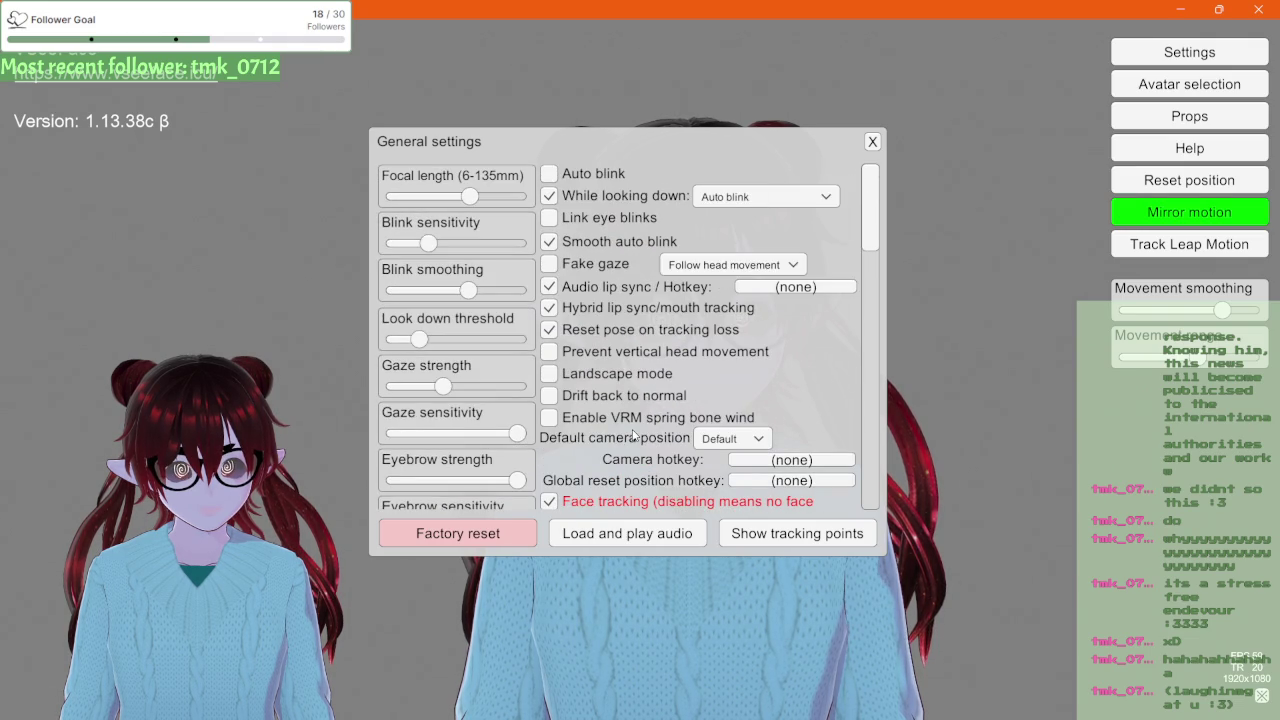
Step: Sweep the focal length to its extremes, return it to mid-range, then un-maximize VSeeFace
left_click(473, 197)
left_click(473, 197)
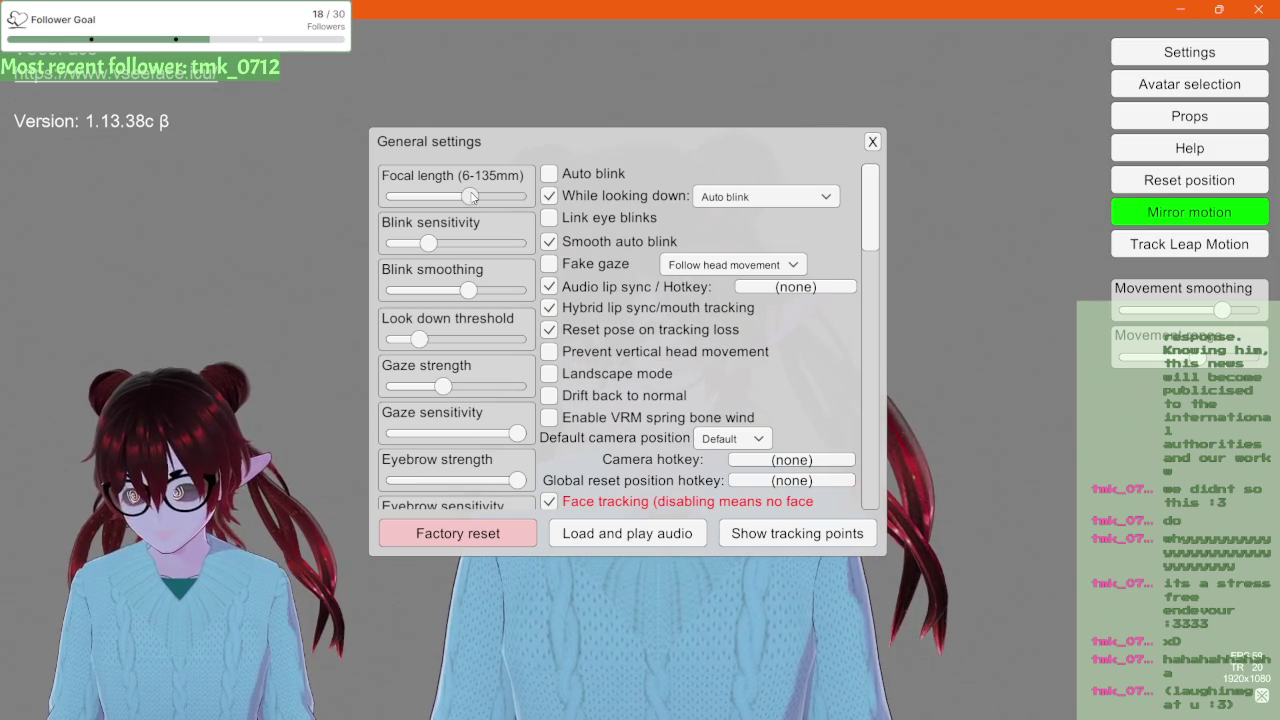
left_click(473, 197)
mouse_move(473, 197)
left_mouse_down()
mouse_move(556, 203)
mouse_move(393, 197)
mouse_move(431, 198)
left_mouse_up()
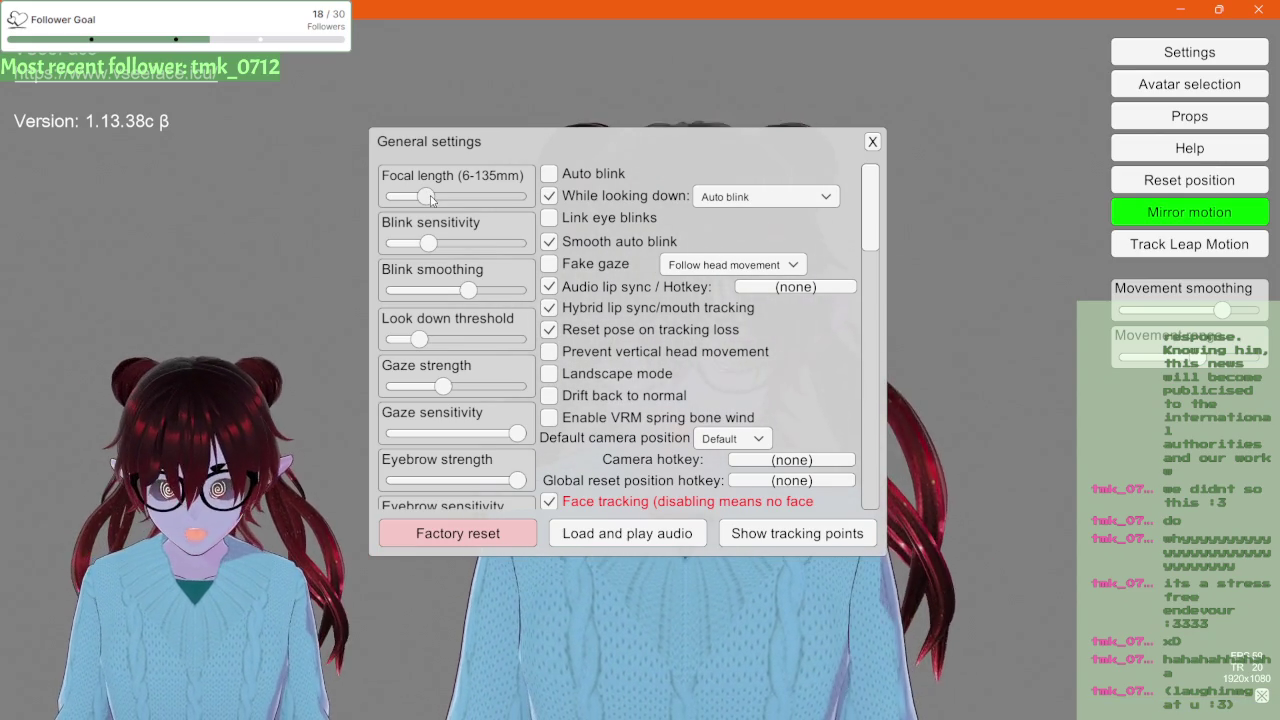
left_click_drag(431, 198, 395, 196)
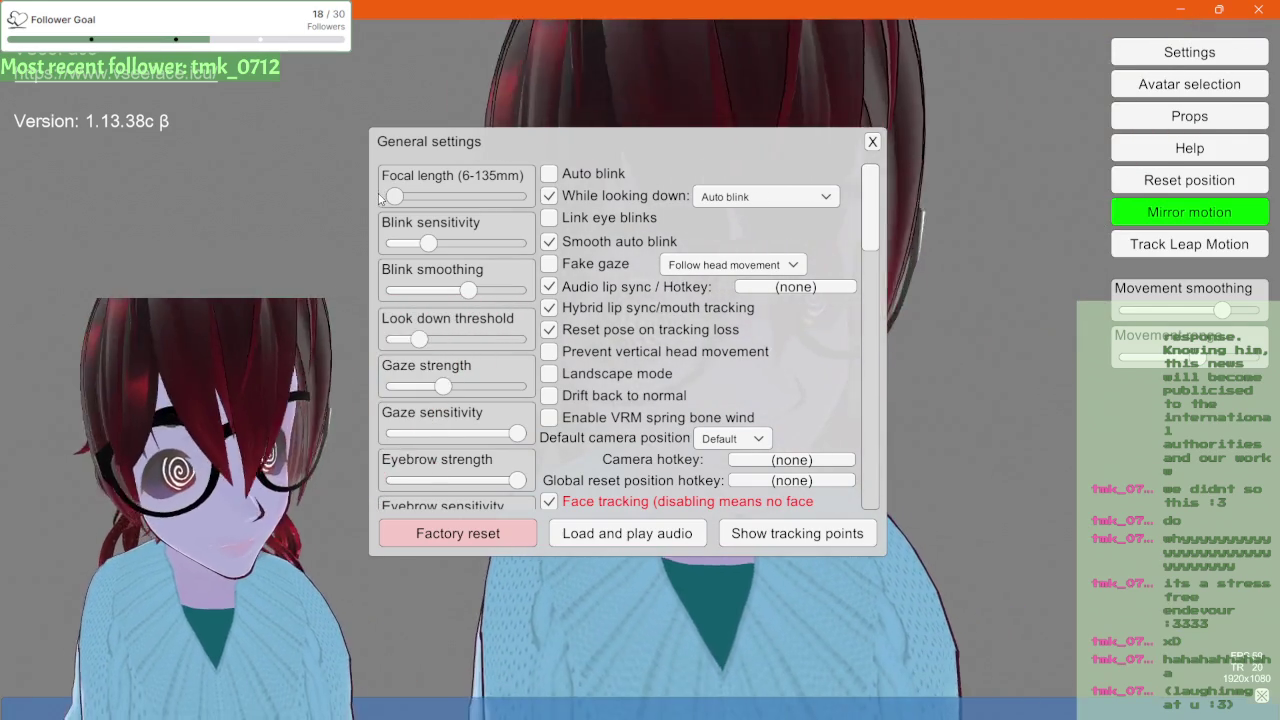
left_click_drag(410, 199, 473, 197)
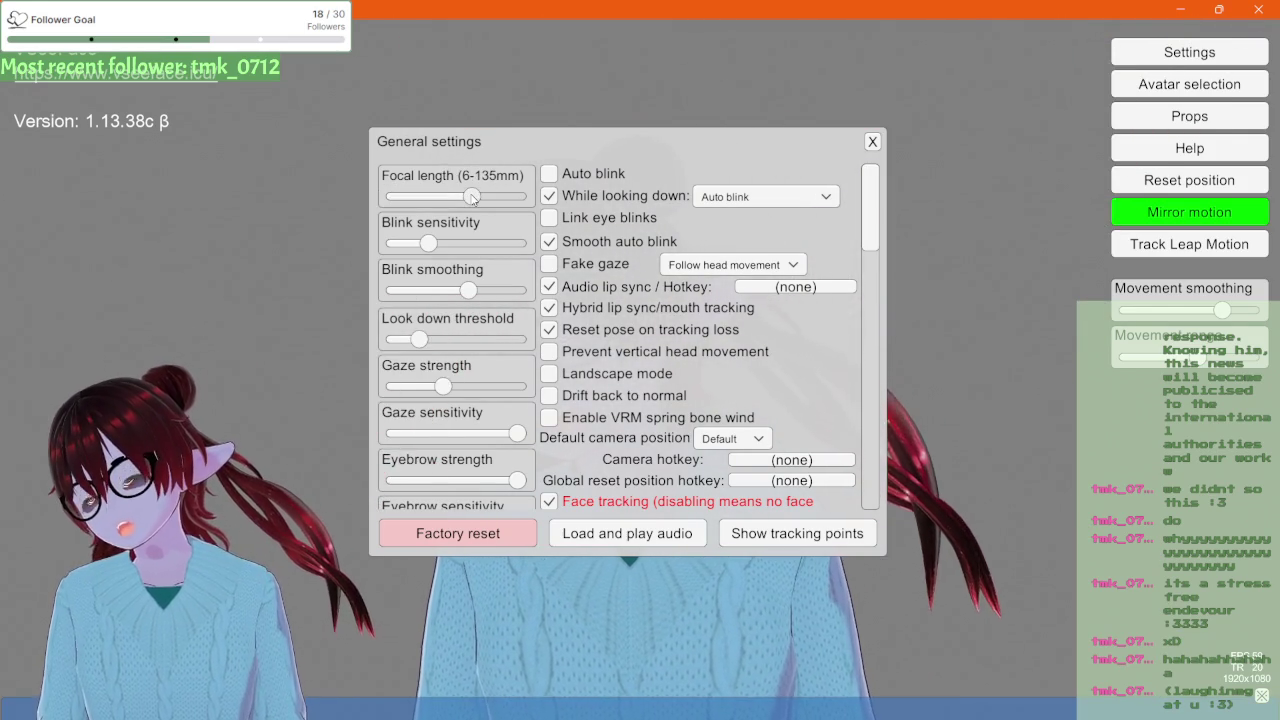
mouse_move(466, 8)
left_mouse_down()
mouse_move(464, 104)
mouse_move(1279, 110)
left_mouse_up()
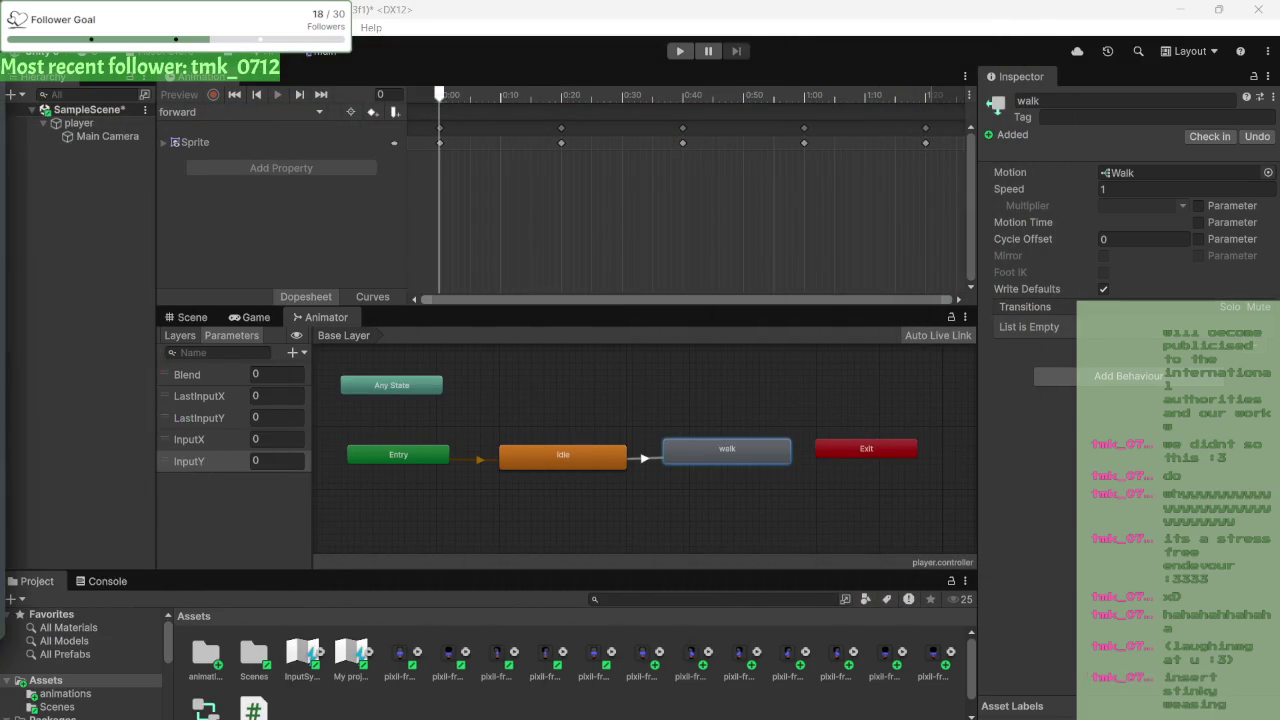